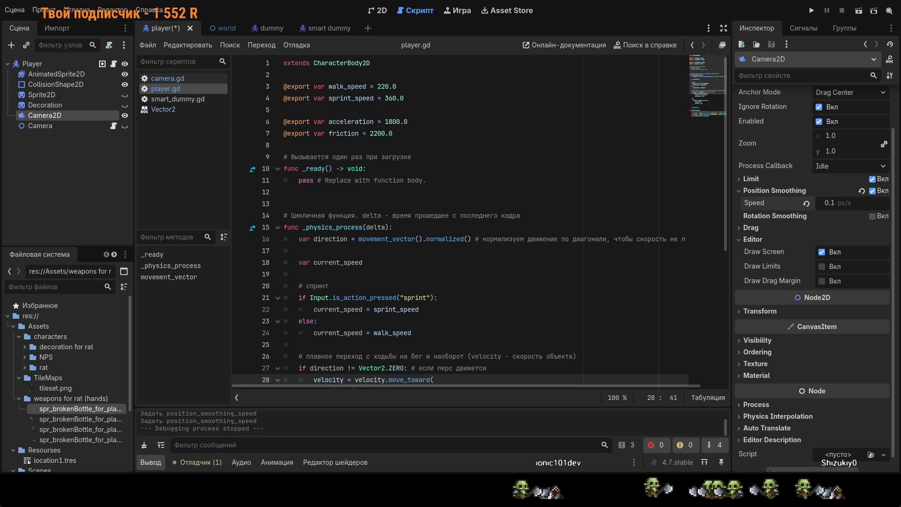
Step: Save the player.gd script and show the player scene's rat in the 2D editor
{"action": "left_click", "coordinate": [300, 145]}
{"action": "key", "text": "ctrl+s"}
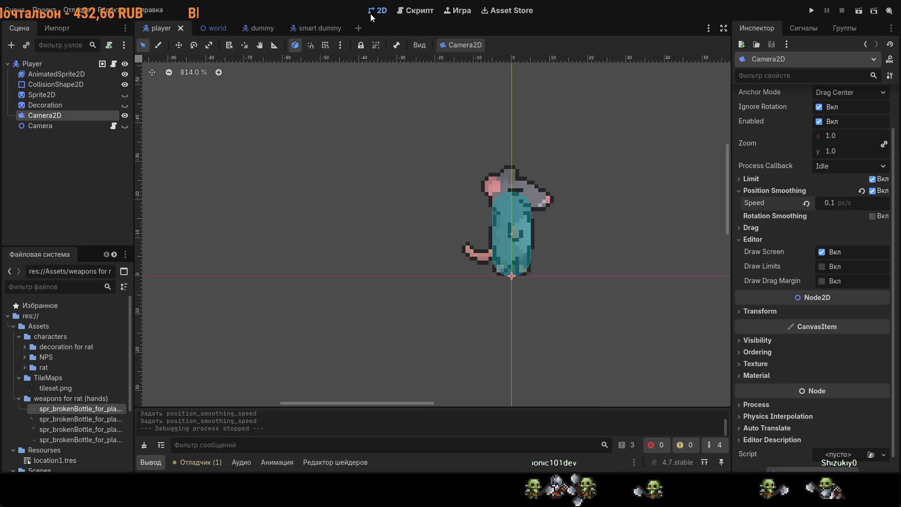
{"action": "left_click", "coordinate": [162, 29]}
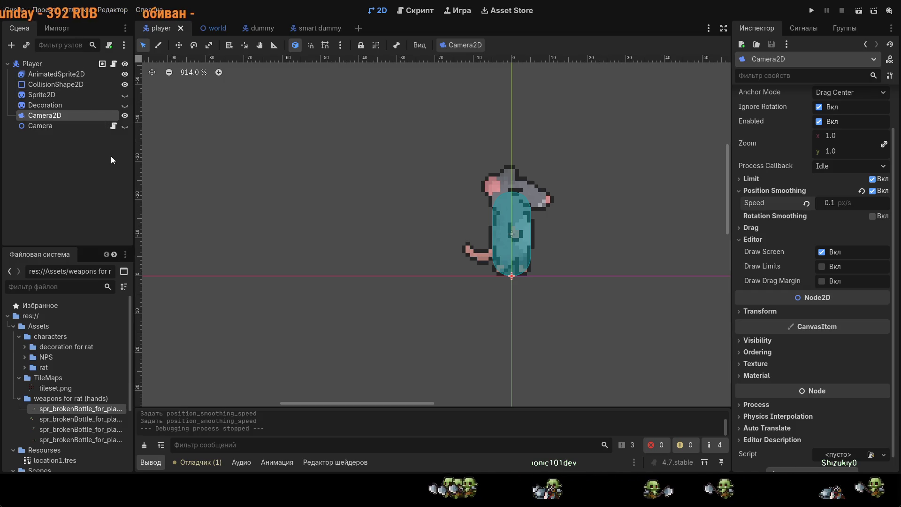
{"action": "key", "text": "ctrl+n"}
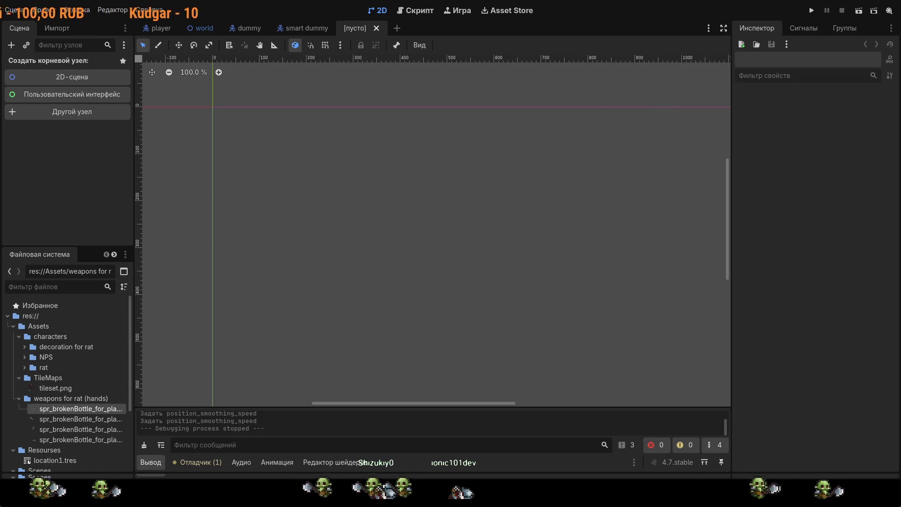
Step: Bring up the Create Node list to choose the new scene's root node
{"action": "key", "text": "ctrl+a"}
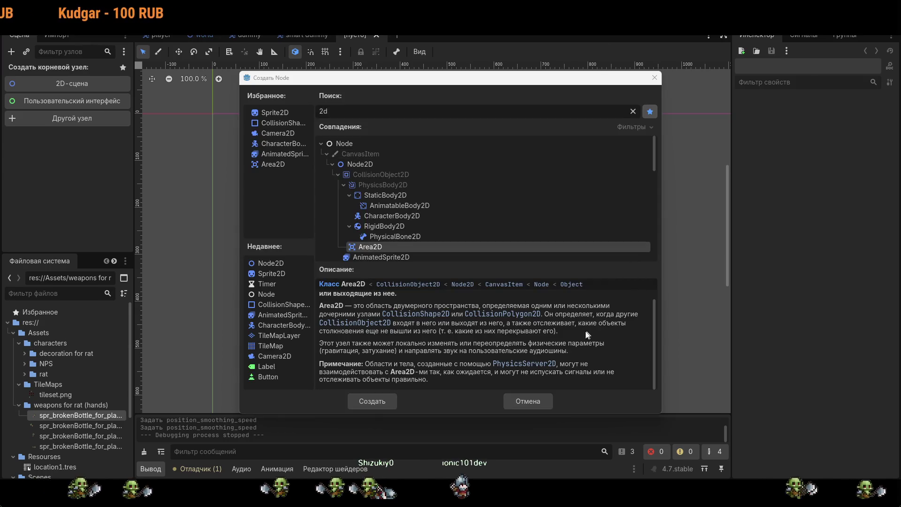
Step: Read descriptions of AudioListener2D, AudioStreamPlayer2D, Bone2D, CPUParticles2D, Camera2D and CollisionPolygon2D
{"action": "scroll", "coordinate": [497, 159], "scroll_direction": "down", "scroll_amount": 2}
{"action": "scroll", "coordinate": [473, 217], "scroll_direction": "up", "scroll_amount": 3}
{"action": "scroll", "coordinate": [470, 214], "scroll_direction": "down", "scroll_amount": 3}
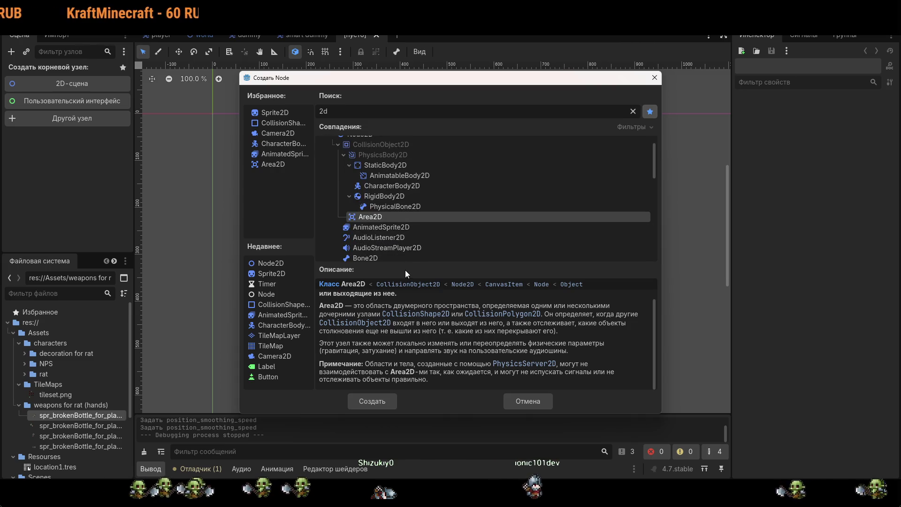
{"action": "left_click_drag", "start_coordinate": [407, 265], "coordinate": [416, 299]}
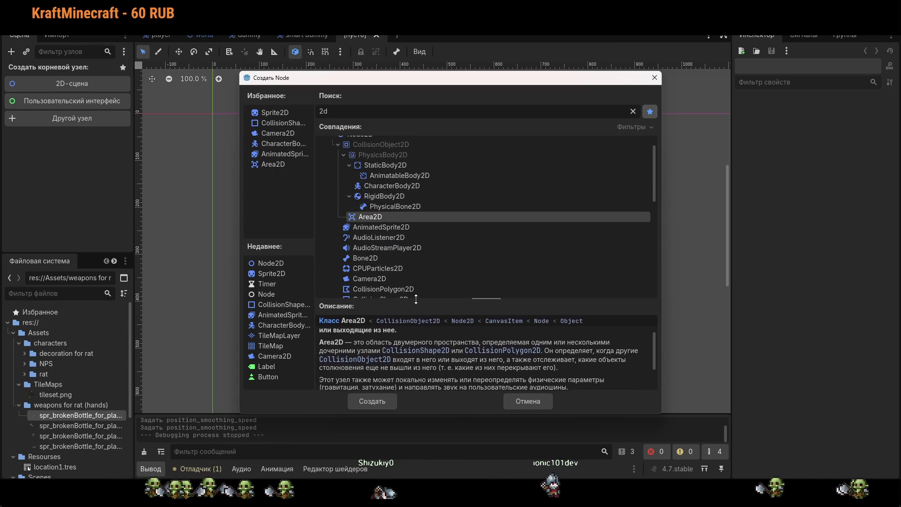
{"action": "left_click", "coordinate": [398, 238]}
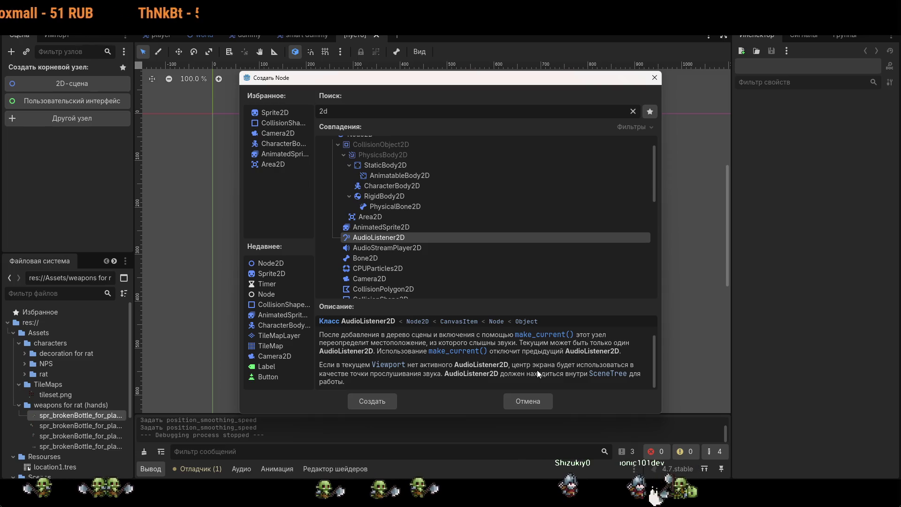
{"action": "left_click", "coordinate": [386, 248]}
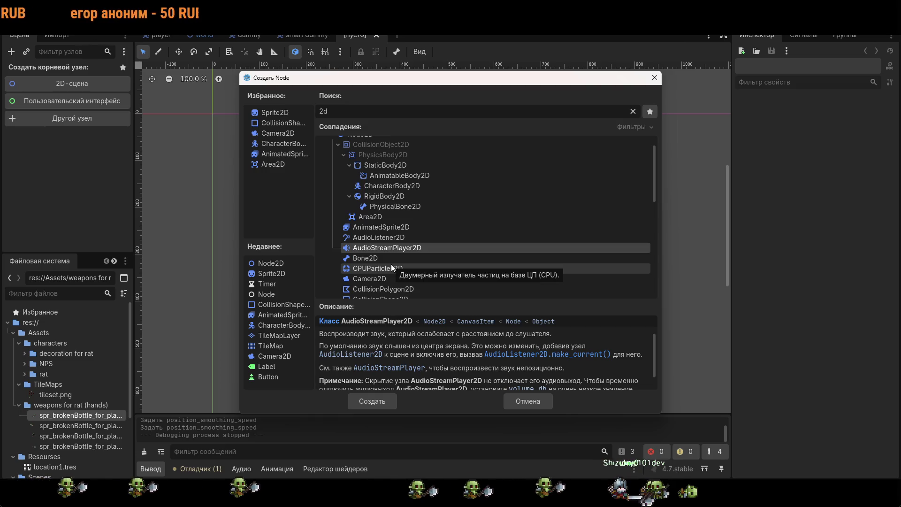
{"action": "scroll", "coordinate": [384, 267], "scroll_direction": "down", "scroll_amount": 3}
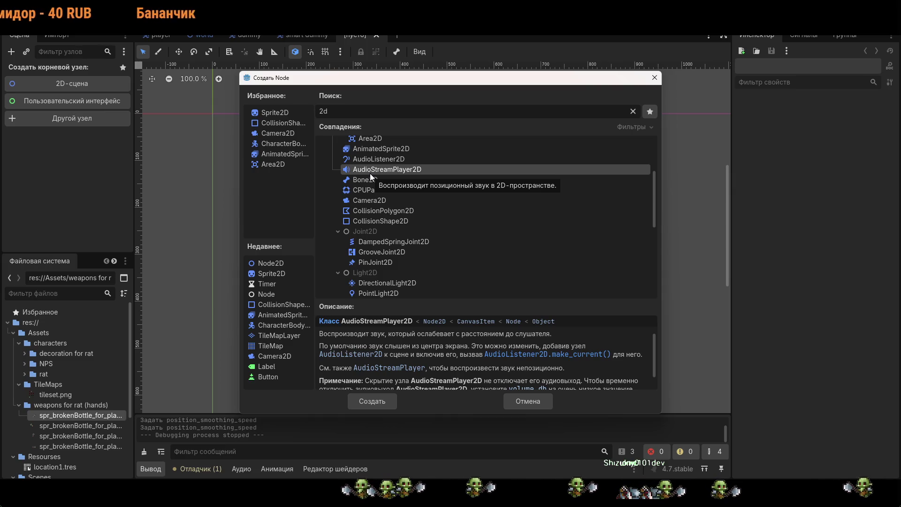
{"action": "left_click", "coordinate": [411, 177]}
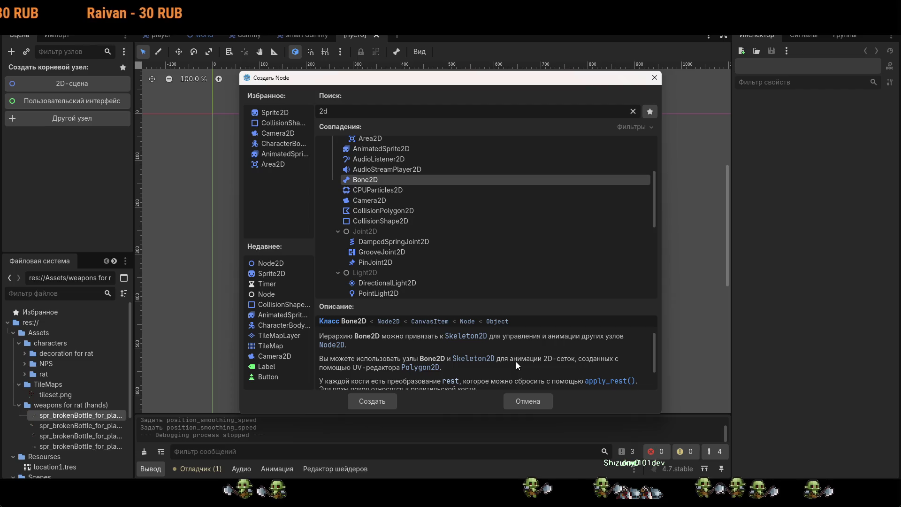
{"action": "left_click", "coordinate": [390, 190]}
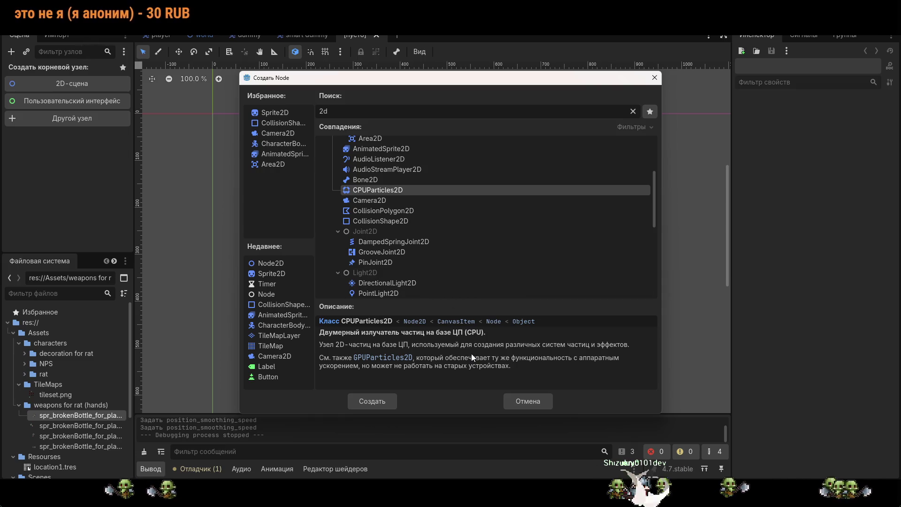
{"action": "left_click", "coordinate": [395, 201]}
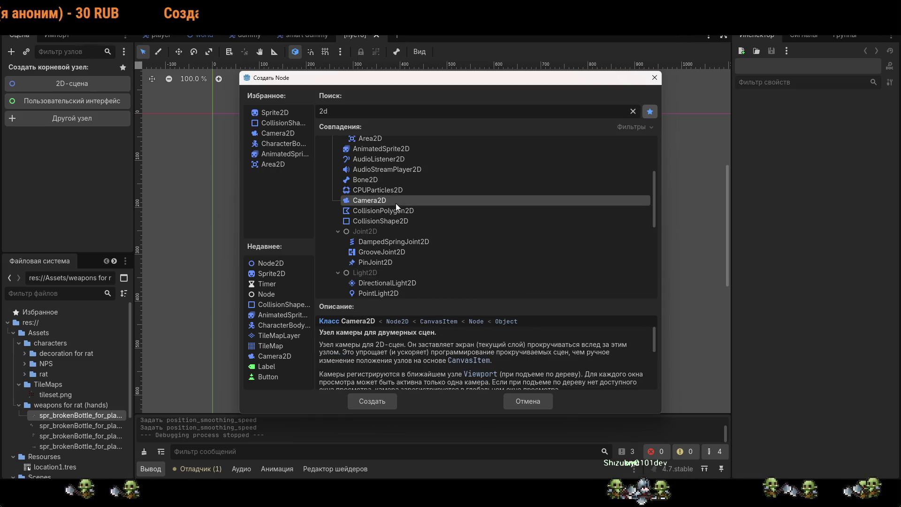
{"action": "left_click", "coordinate": [390, 214]}
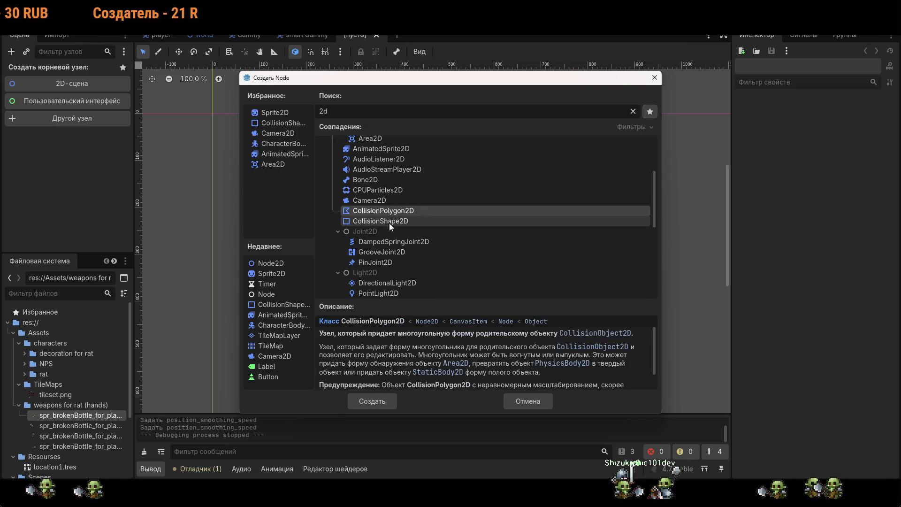
Step: Read descriptions of GPUParticles2D, Marker2D and LightOccluder2D, then browse the remaining 2D matches
{"action": "scroll", "coordinate": [392, 252], "scroll_direction": "down", "scroll_amount": 1}
{"action": "scroll", "coordinate": [393, 254], "scroll_direction": "down", "scroll_amount": 3}
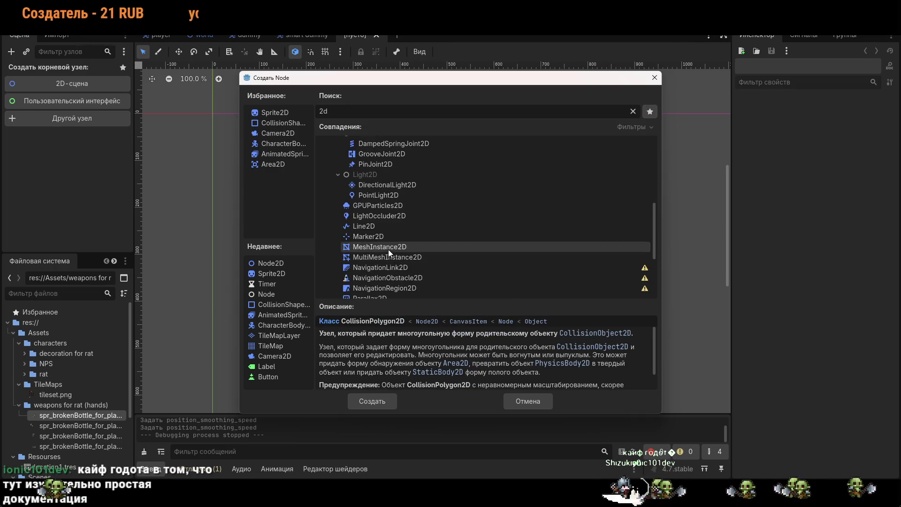
{"action": "left_click", "coordinate": [393, 210]}
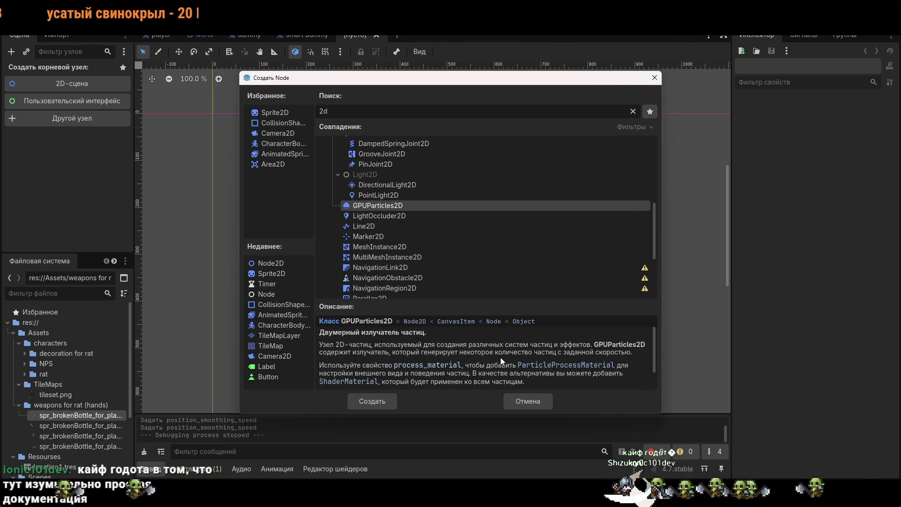
{"action": "scroll", "coordinate": [501, 358], "scroll_direction": "down", "scroll_amount": 2}
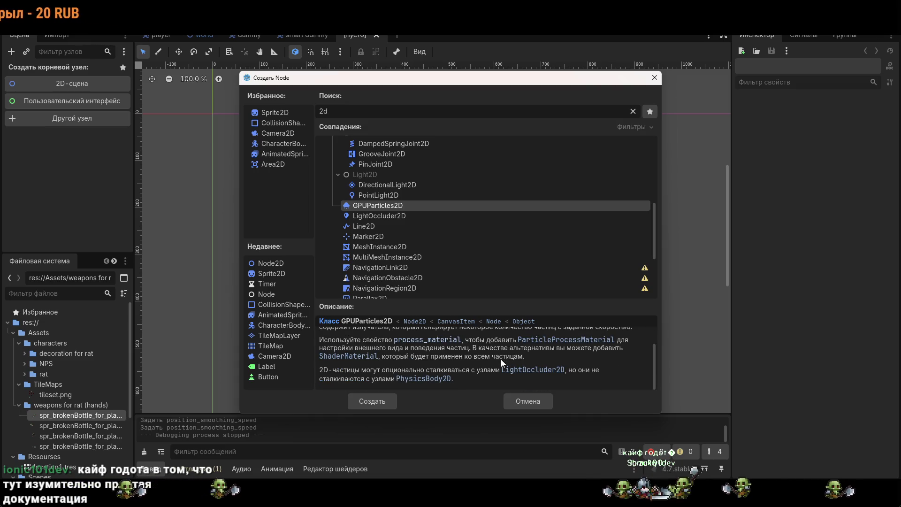
{"action": "scroll", "coordinate": [501, 359], "scroll_direction": "up", "scroll_amount": 2}
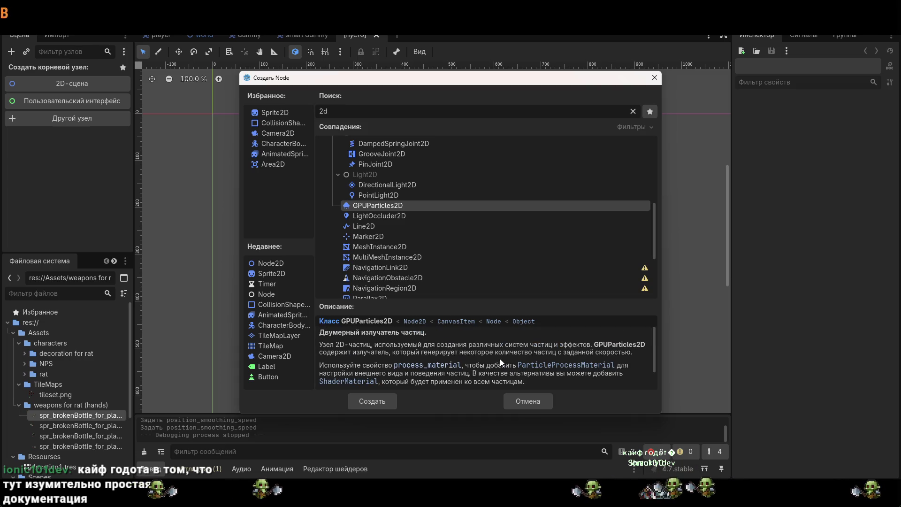
{"action": "left_click", "coordinate": [398, 237]}
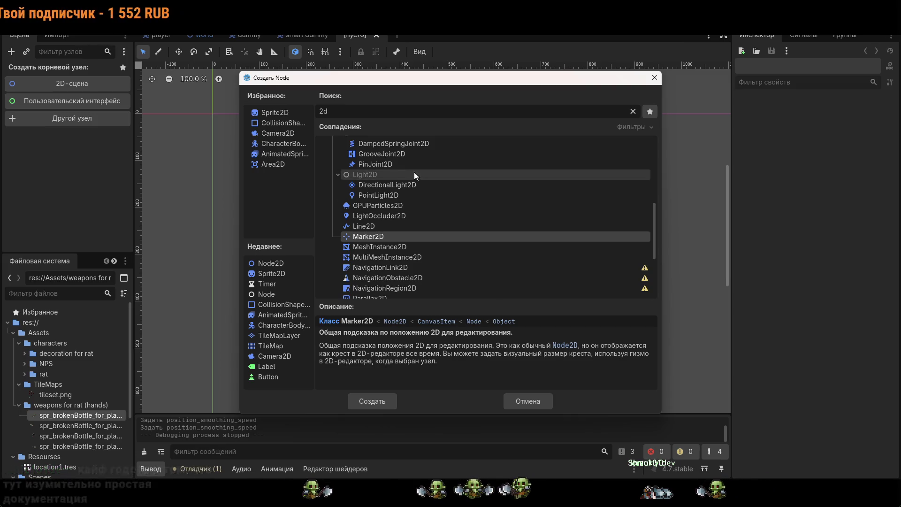
{"action": "left_click", "coordinate": [407, 217]}
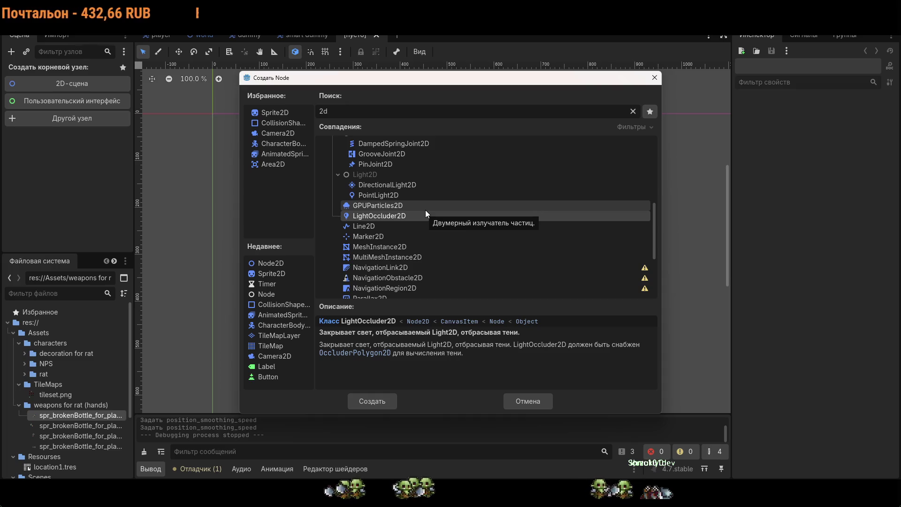
{"action": "scroll", "coordinate": [433, 237], "scroll_direction": "down", "scroll_amount": 2}
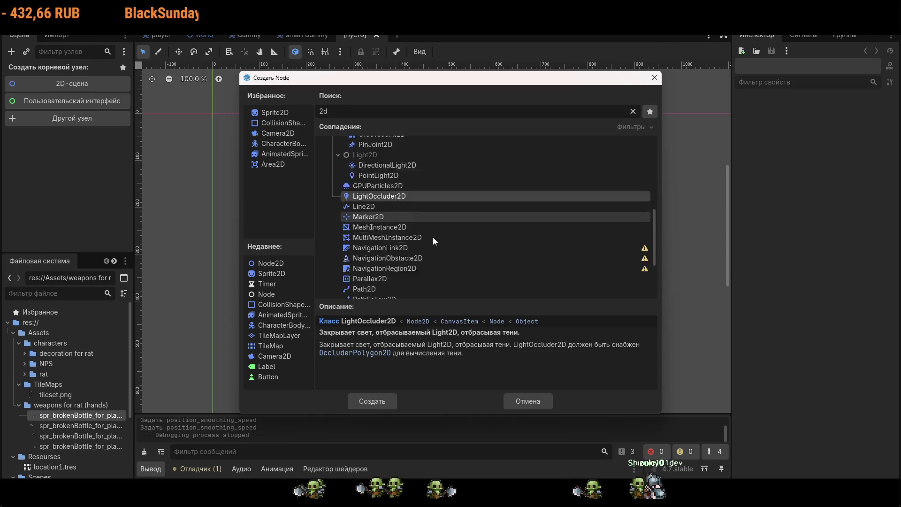
{"action": "scroll", "coordinate": [431, 248], "scroll_direction": "down", "scroll_amount": 3}
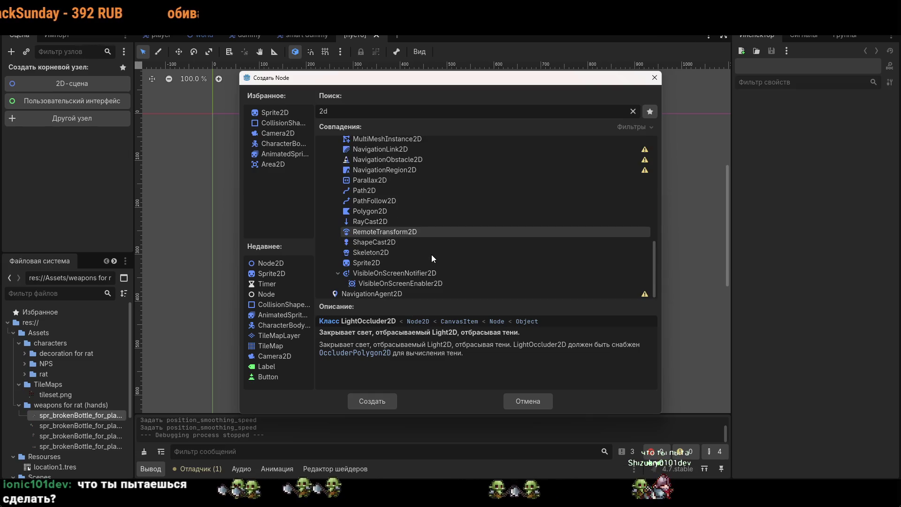
{"action": "scroll", "coordinate": [392, 281], "scroll_direction": "down", "scroll_amount": 1}
{"action": "scroll", "coordinate": [392, 282], "scroll_direction": "up", "scroll_amount": 10}
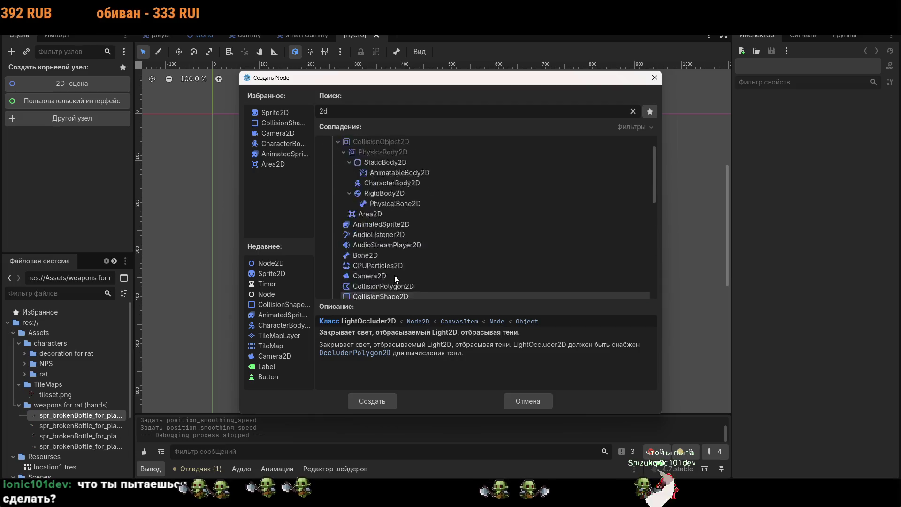
Step: Pick Area2D, read its expanded description, and create it as the new scene's root
{"action": "left_click", "coordinate": [370, 246]}
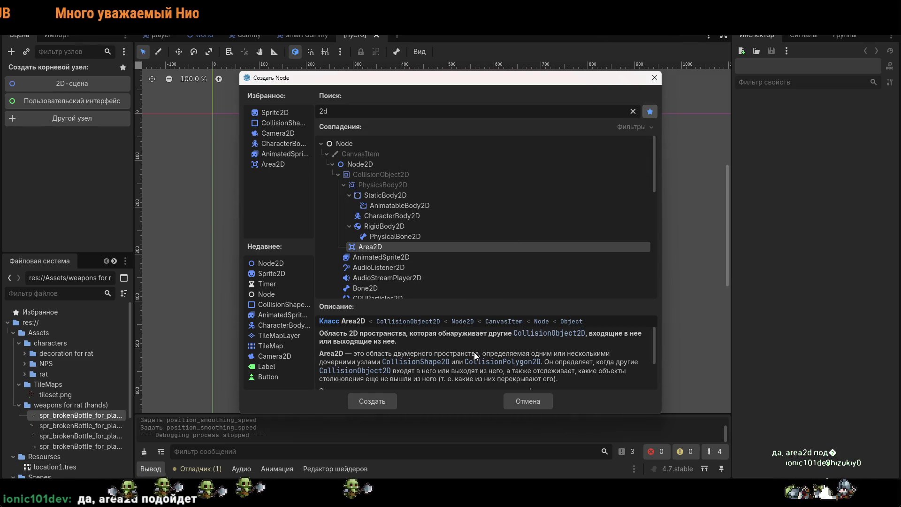
{"action": "scroll", "coordinate": [483, 352], "scroll_direction": "down", "scroll_amount": 3}
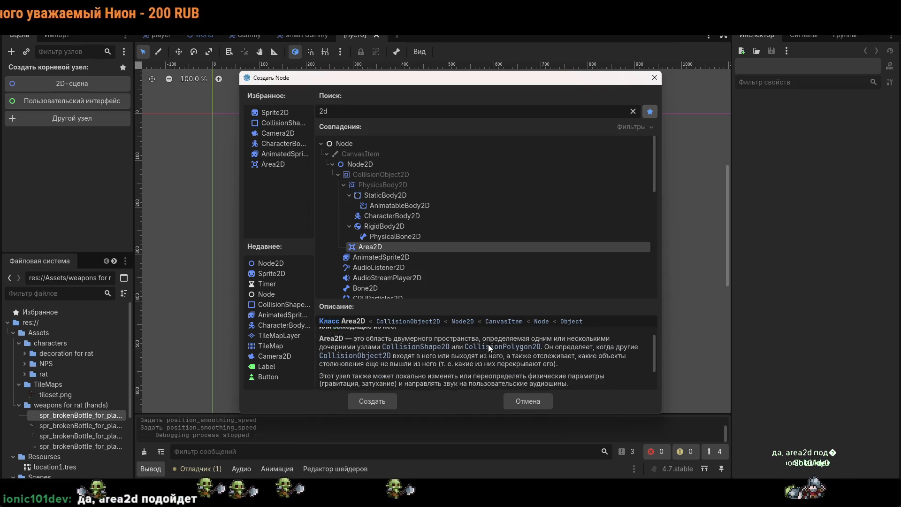
{"action": "left_click_drag", "start_coordinate": [456, 301], "coordinate": [455, 195]}
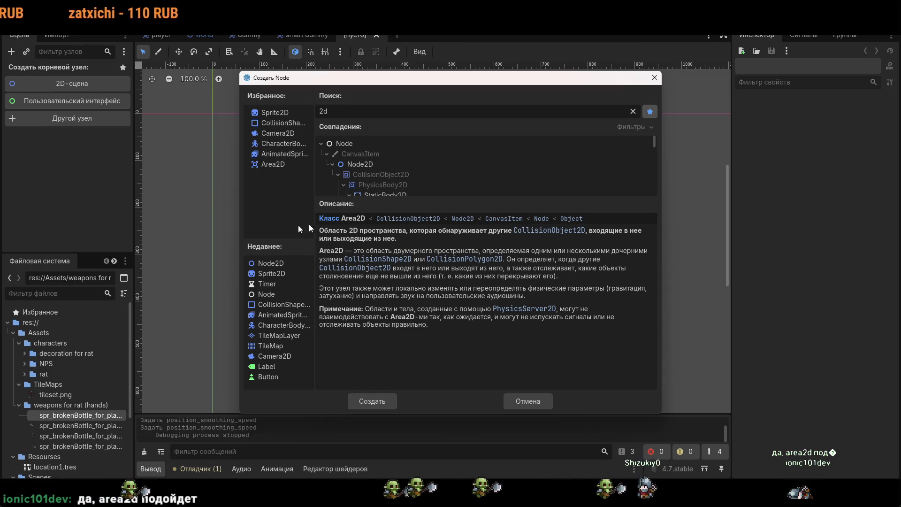
{"action": "mouse_move", "coordinate": [498, 248]}
{"action": "left_mouse_down"}
{"action": "mouse_move", "coordinate": [504, 259]}
{"action": "mouse_move", "coordinate": [483, 268]}
{"action": "left_mouse_up"}
{"action": "left_click", "coordinate": [526, 279]}
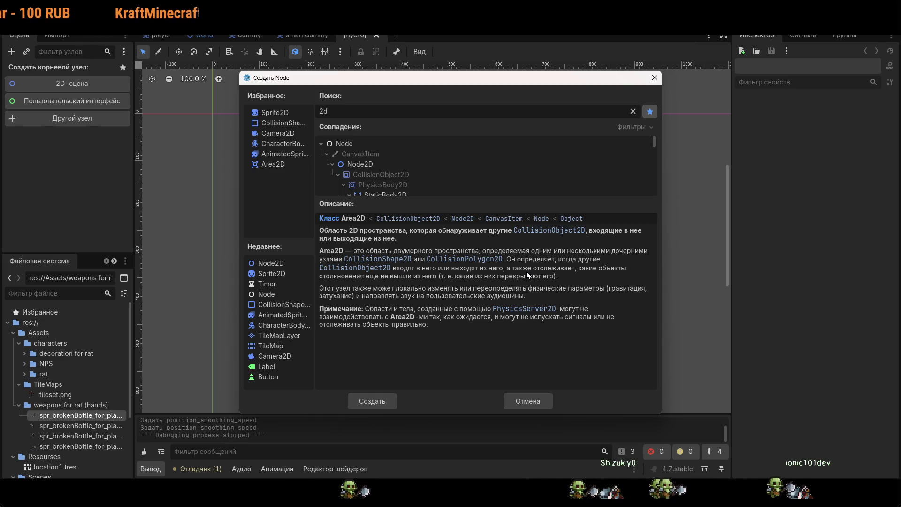
{"action": "left_click", "coordinate": [371, 402]}
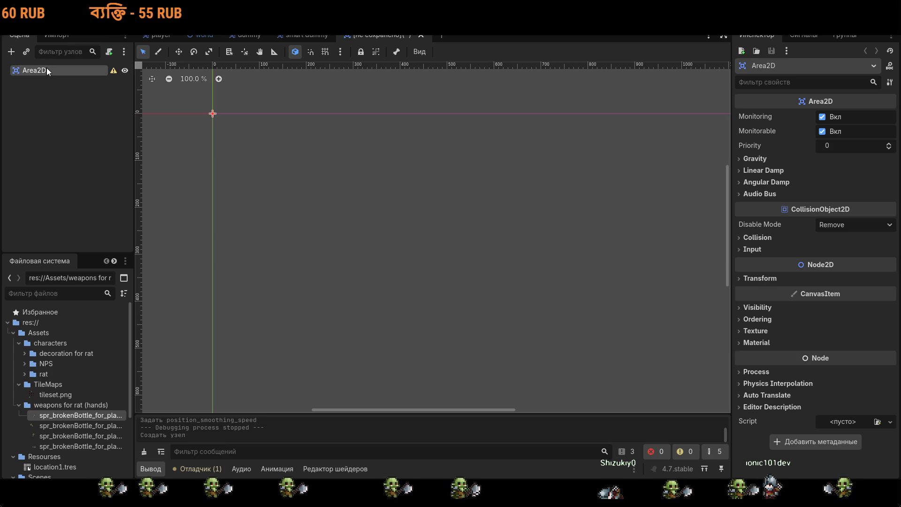
Step: Check Area2D's missing-shape warning, then add a CollisionShape2D child under Area2D
{"action": "left_click", "coordinate": [113, 71]}
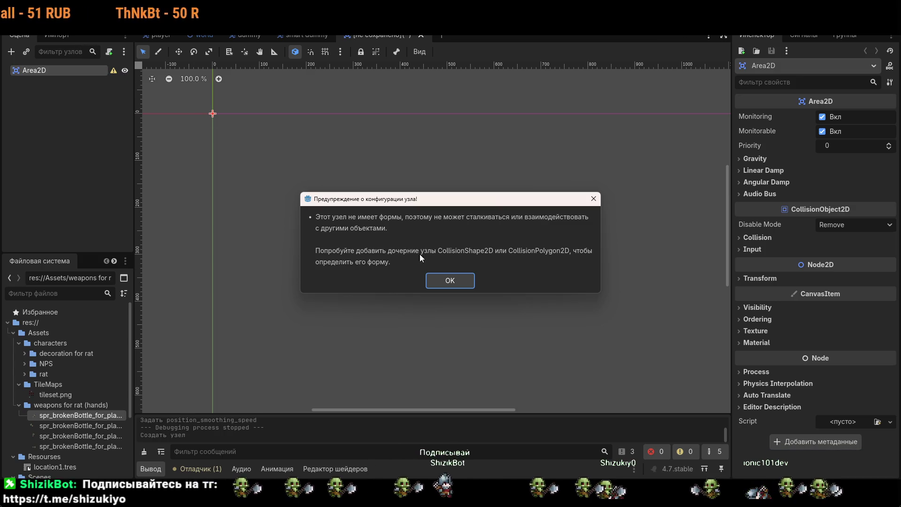
{"action": "left_click", "coordinate": [458, 283]}
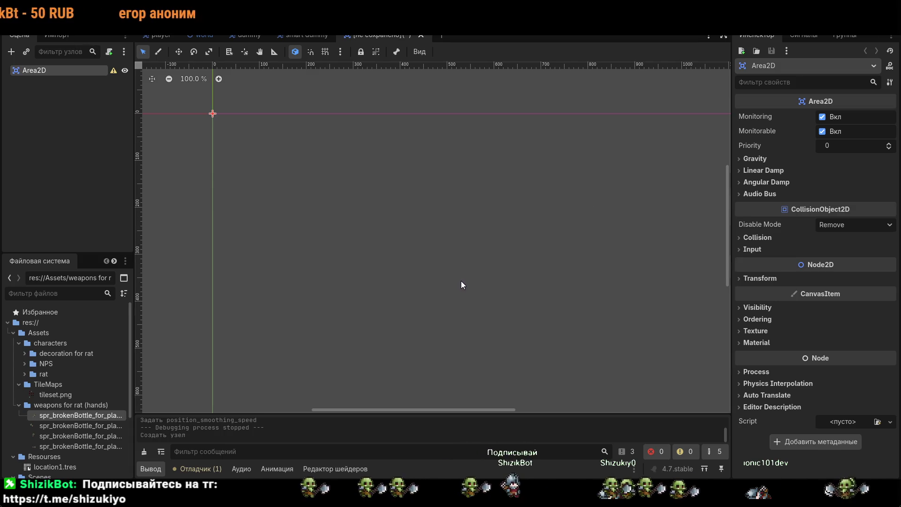
{"action": "right_click", "coordinate": [72, 75]}
{"action": "left_click", "coordinate": [103, 83]}
{"action": "double_click", "coordinate": [283, 124]}
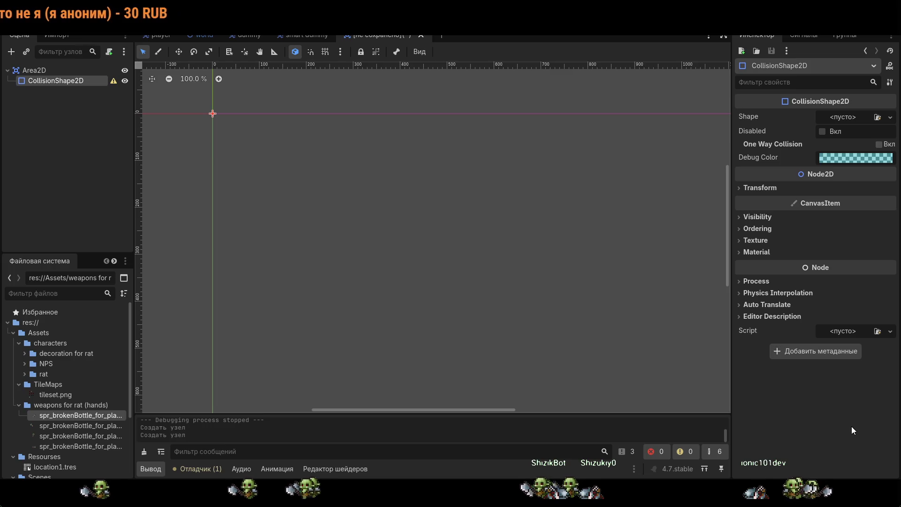
{"action": "left_click", "coordinate": [247, 35]}
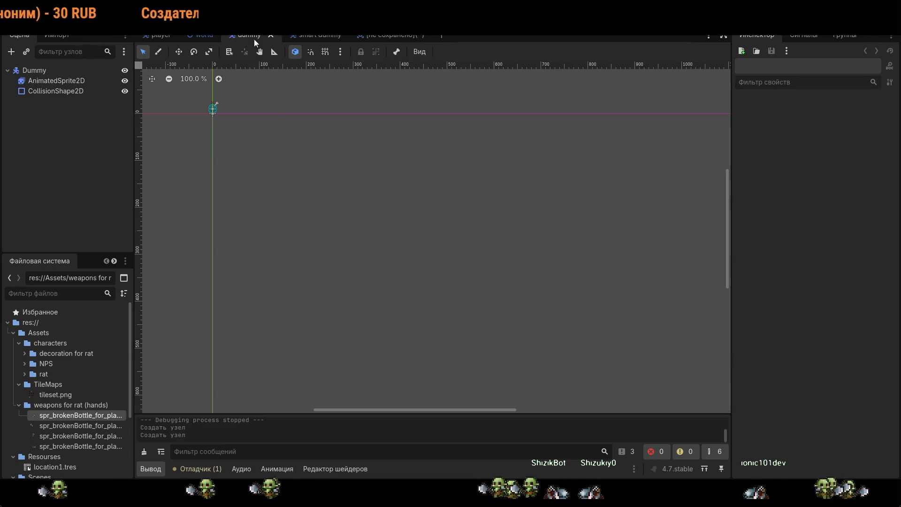
Step: In the dummy scene, add a Sprite2D under Dummy and try moving it among Dummy's children
{"action": "scroll", "coordinate": [213, 97], "scroll_direction": "up", "scroll_amount": 10}
{"action": "scroll", "coordinate": [217, 97], "scroll_direction": "up", "scroll_amount": 5}
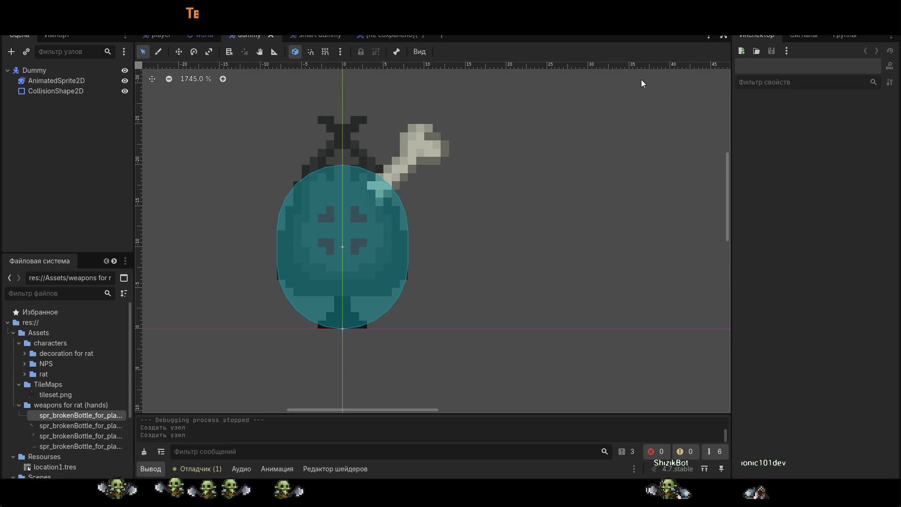
{"action": "scroll", "coordinate": [511, 242], "scroll_direction": "down", "scroll_amount": 3}
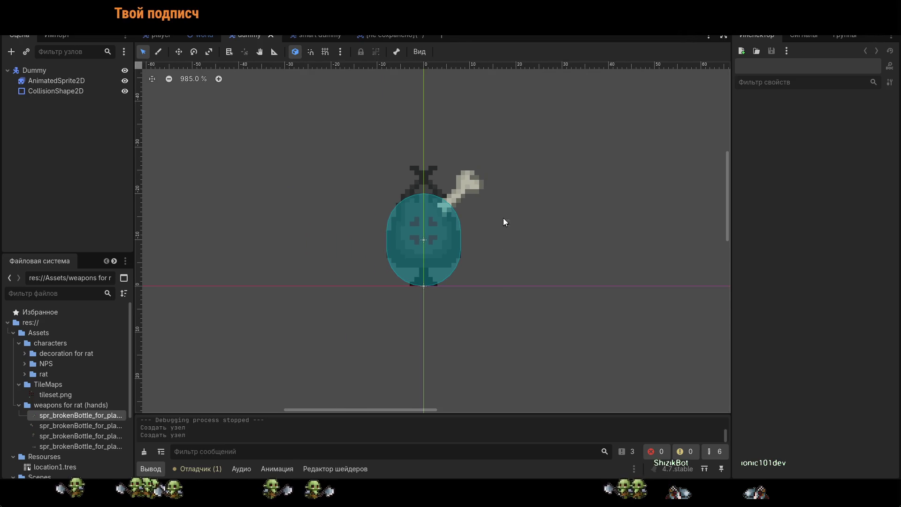
{"action": "scroll", "coordinate": [505, 221], "scroll_direction": "down", "scroll_amount": 6}
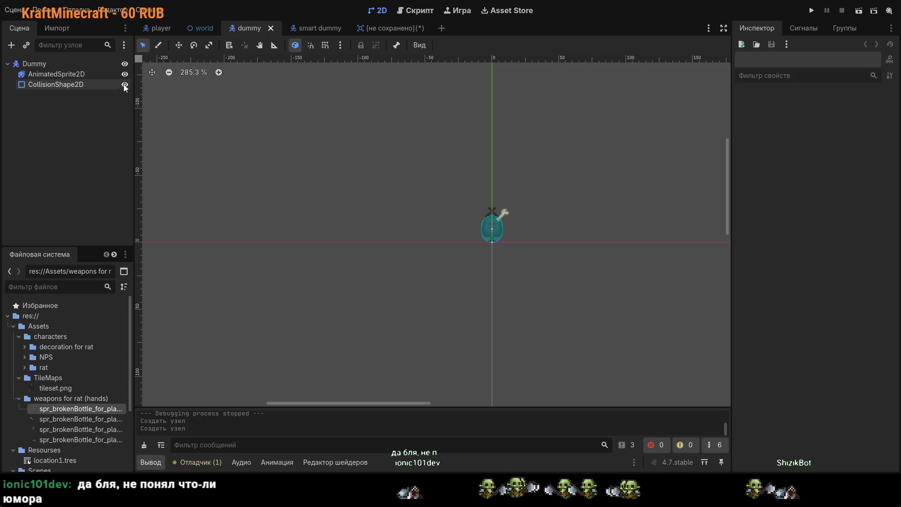
{"action": "left_click", "coordinate": [73, 62]}
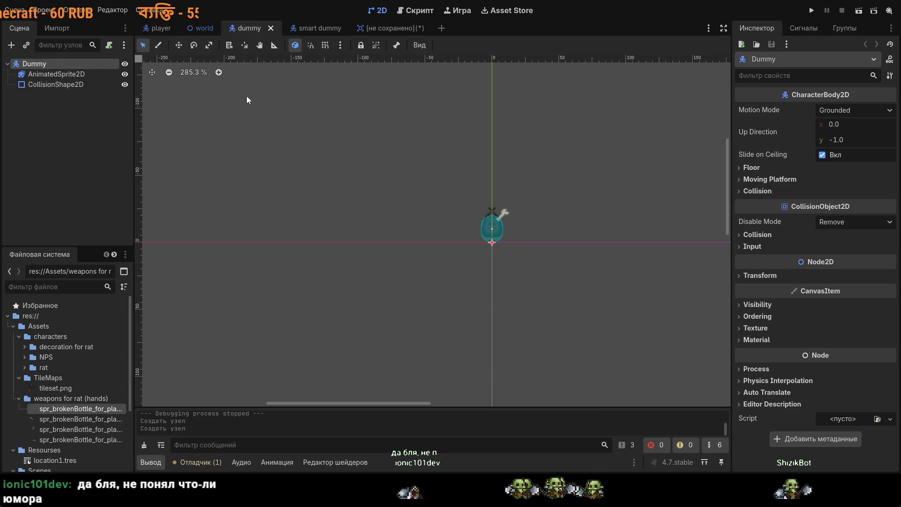
{"action": "key", "text": "ctrl+a"}
{"action": "key", "text": "Return"}
{"action": "left_click_drag", "start_coordinate": [64, 96], "coordinate": [62, 69]}
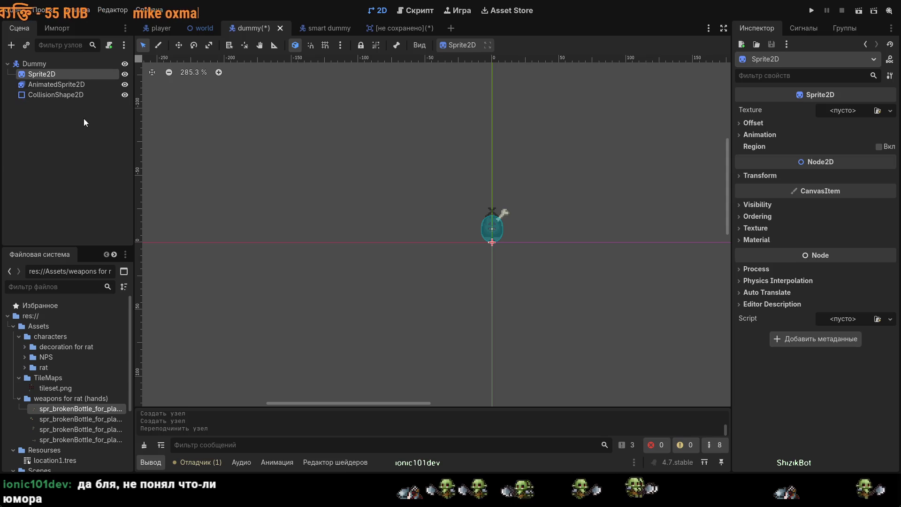
{"action": "left_click", "coordinate": [75, 85]}
{"action": "left_click_drag", "start_coordinate": [56, 75], "coordinate": [119, 100]}
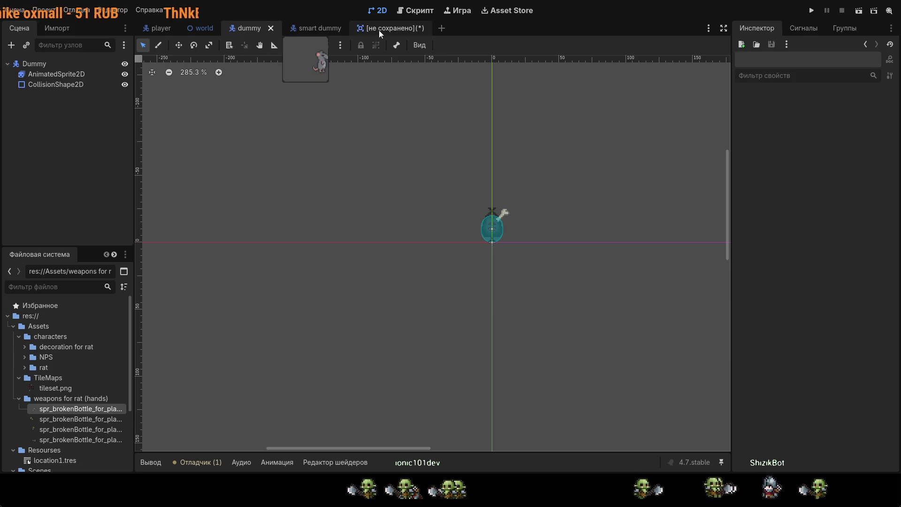
Step: Rename the new scene's Area2D root to 'Item' and save the scene as item
{"action": "left_click", "coordinate": [396, 34]}
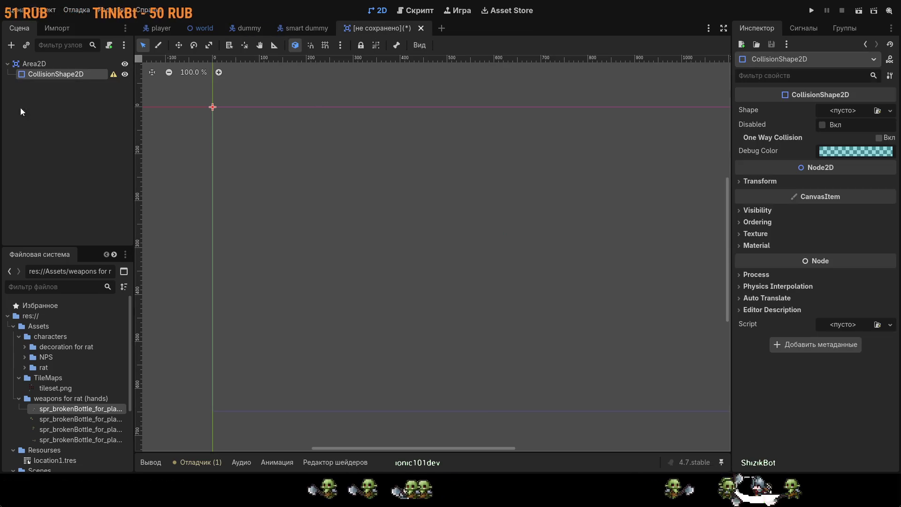
{"action": "left_click", "coordinate": [32, 61]}
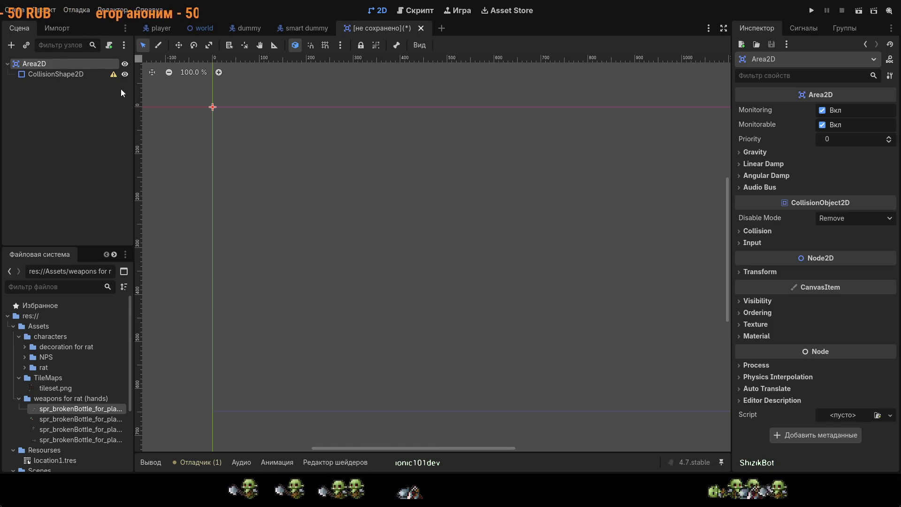
{"action": "key", "text": "F2"}
{"action": "type", "text": "Item"}
{"action": "key", "text": "Return"}
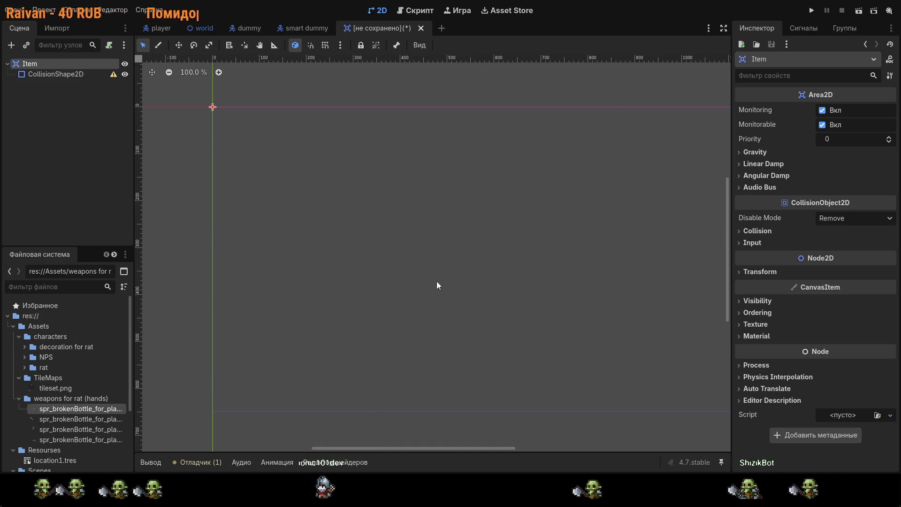
{"action": "key", "text": "ctrl+s"}
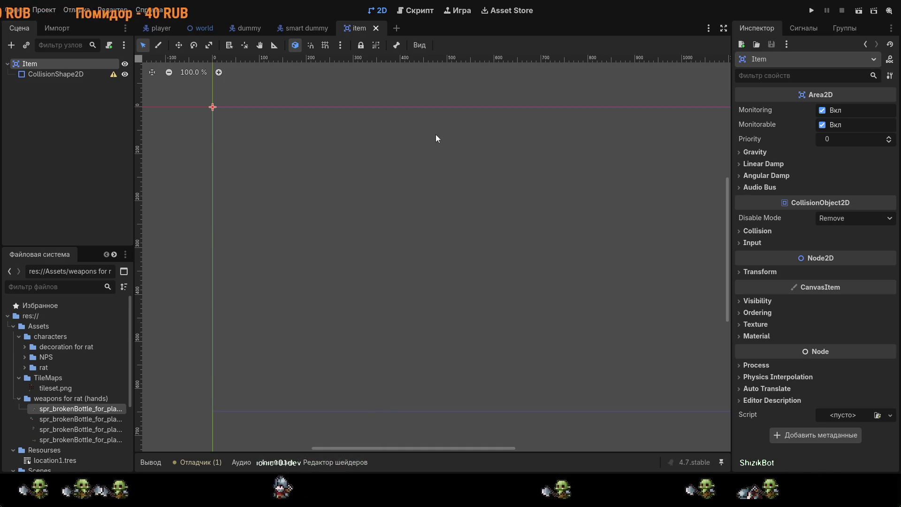
{"action": "left_click", "coordinate": [84, 75]}
{"action": "scroll", "coordinate": [200, 103], "scroll_direction": "up", "scroll_amount": 10}
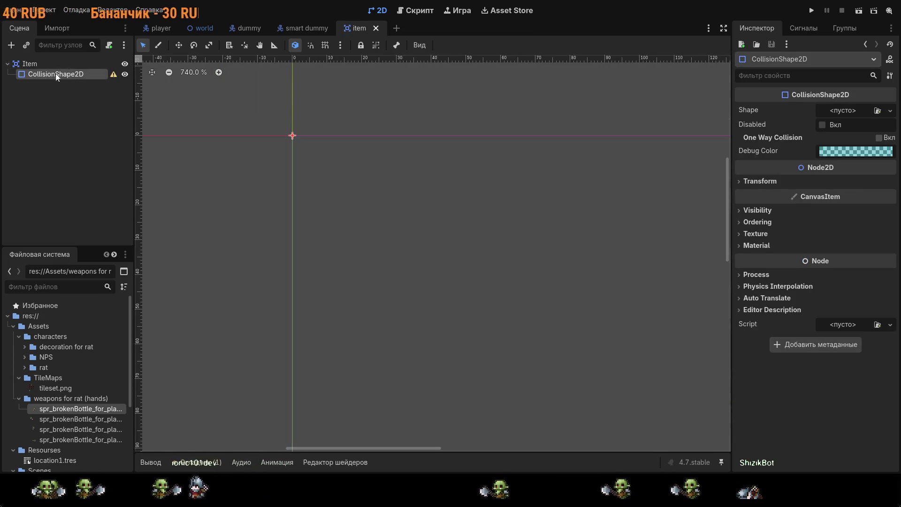
Step: Add a Sprite2D node and move it out of CollisionShape2D to sit directly under Item
{"action": "key", "text": "ctrl+v"}
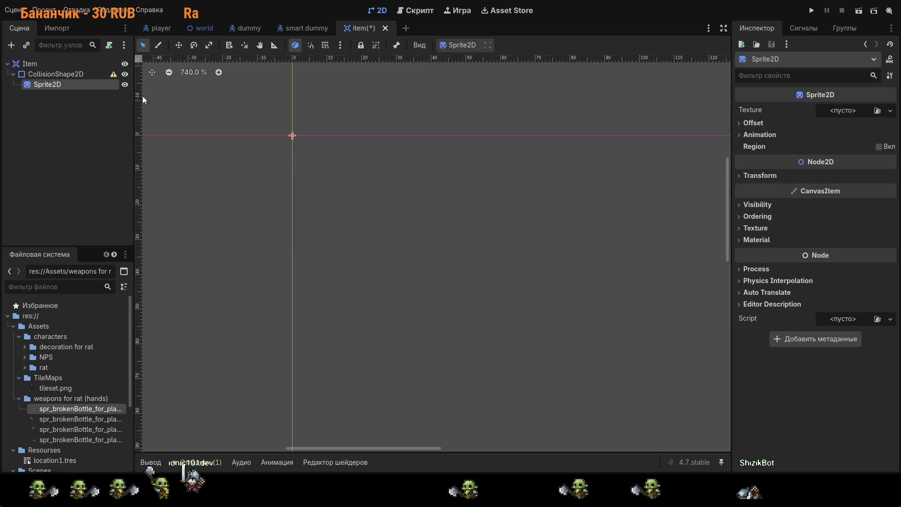
{"action": "mouse_move", "coordinate": [90, 85]}
{"action": "left_mouse_down"}
{"action": "mouse_move", "coordinate": [15, 81]}
{"action": "mouse_move", "coordinate": [38, 74]}
{"action": "mouse_move", "coordinate": [38, 83]}
{"action": "mouse_move", "coordinate": [34, 72]}
{"action": "mouse_move", "coordinate": [38, 83]}
{"action": "mouse_move", "coordinate": [36, 74]}
{"action": "left_mouse_up"}
{"action": "left_click", "coordinate": [44, 84]}
{"action": "scroll", "coordinate": [335, 111], "scroll_direction": "up", "scroll_amount": 3}
{"action": "scroll", "coordinate": [335, 111], "scroll_direction": "up", "scroll_amount": 10}
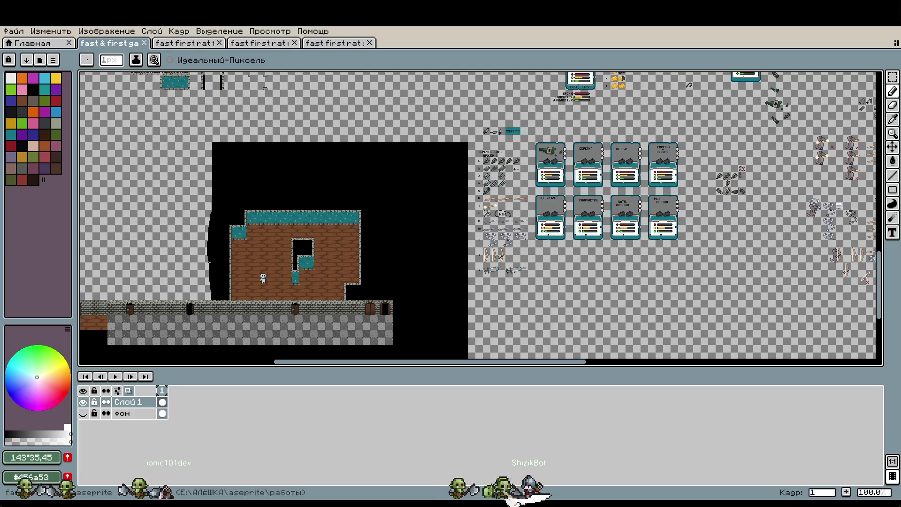
{"action": "scroll", "coordinate": [643, 301], "scroll_direction": "up", "scroll_amount": 5}
{"action": "scroll", "coordinate": [643, 301], "scroll_direction": "up", "scroll_amount": 10}
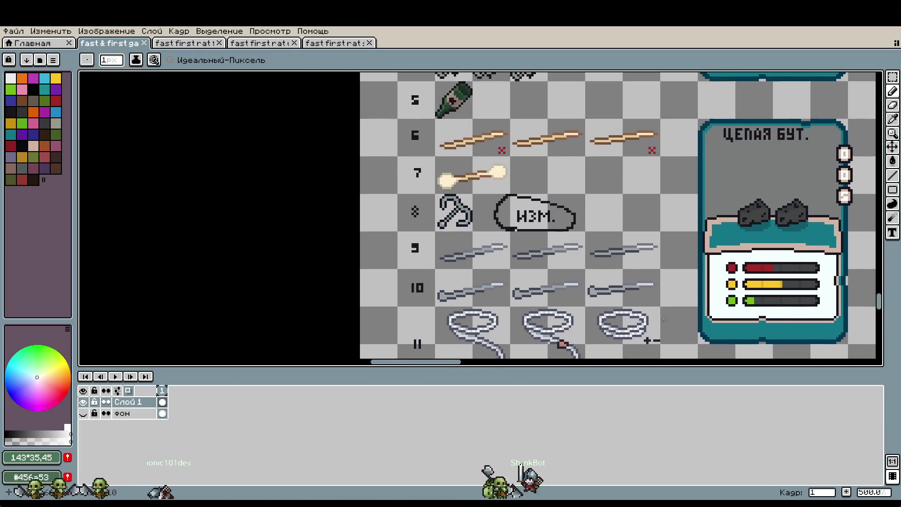
{"action": "scroll", "coordinate": [401, 178], "scroll_direction": "up", "scroll_amount": 3}
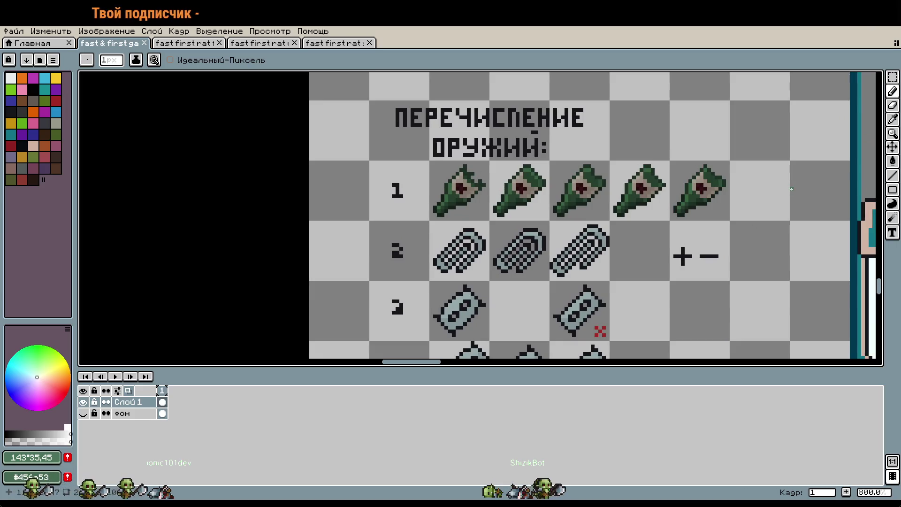
{"action": "mouse_move", "coordinate": [777, 214]}
{"action": "left_mouse_down"}
{"action": "mouse_move", "coordinate": [660, 223]}
{"action": "mouse_move", "coordinate": [547, 215]}
{"action": "left_mouse_up"}
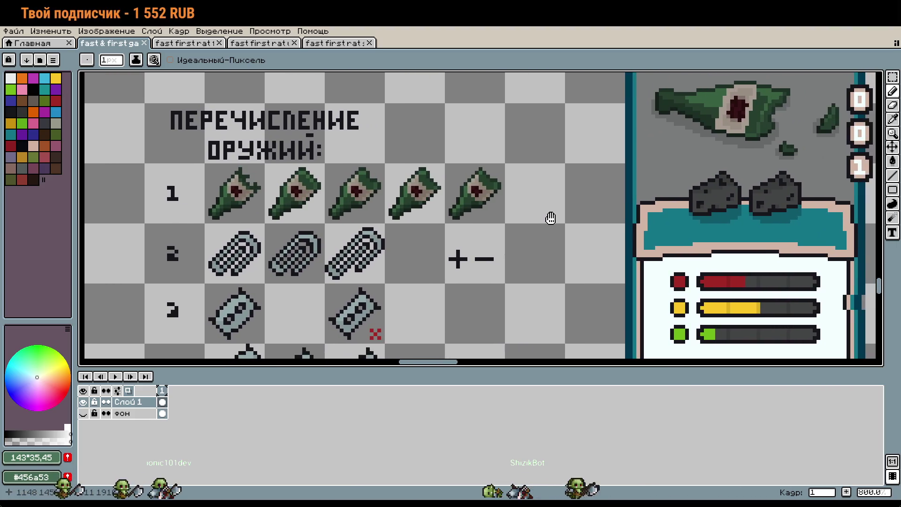
{"action": "scroll", "coordinate": [548, 215], "scroll_direction": "down", "scroll_amount": 3}
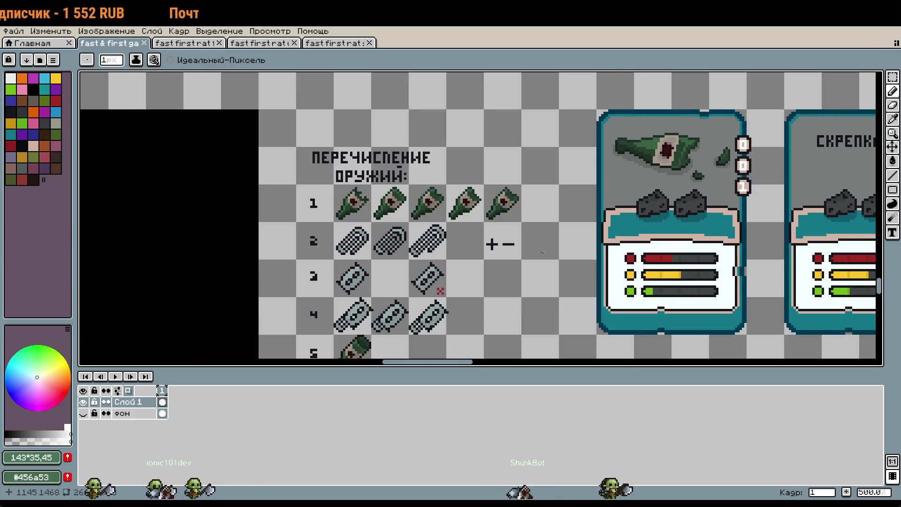
{"action": "scroll", "coordinate": [543, 245], "scroll_direction": "down", "scroll_amount": 3}
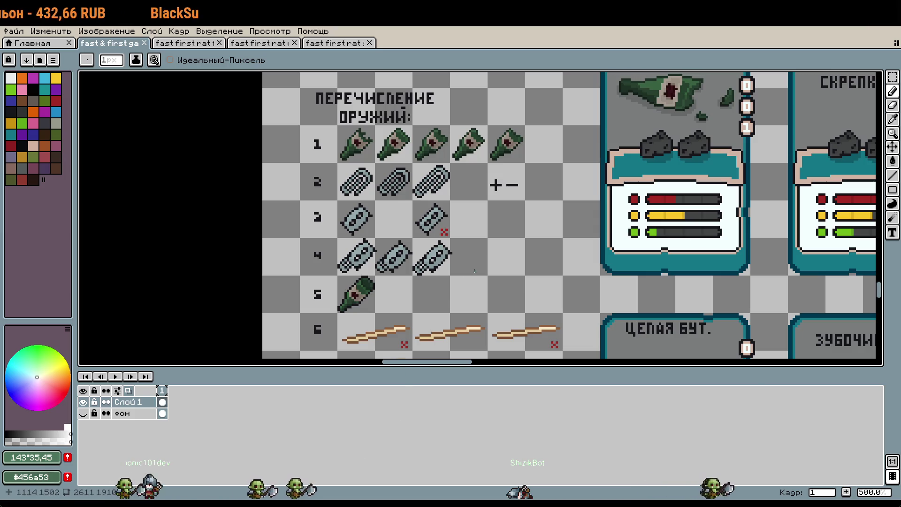
{"action": "scroll", "coordinate": [475, 270], "scroll_direction": "down", "scroll_amount": 2}
{"action": "mouse_move", "coordinate": [559, 282]}
{"action": "left_mouse_down"}
{"action": "mouse_move", "coordinate": [451, 268]}
{"action": "mouse_move", "coordinate": [561, 215]}
{"action": "mouse_move", "coordinate": [595, 186]}
{"action": "mouse_move", "coordinate": [613, 153]}
{"action": "mouse_move", "coordinate": [620, 26]}
{"action": "mouse_move", "coordinate": [612, 98]}
{"action": "left_mouse_up"}
{"action": "mouse_move", "coordinate": [534, 338]}
{"action": "left_mouse_down"}
{"action": "mouse_move", "coordinate": [385, 225]}
{"action": "mouse_move", "coordinate": [582, 357]}
{"action": "mouse_move", "coordinate": [606, 359]}
{"action": "left_mouse_up"}
{"action": "key", "text": "ctrl+z"}
{"action": "mouse_move", "coordinate": [539, 70]}
{"action": "left_mouse_down"}
{"action": "mouse_move", "coordinate": [516, 212]}
{"action": "mouse_move", "coordinate": [543, 302]}
{"action": "left_mouse_up"}
{"action": "scroll", "coordinate": [563, 195], "scroll_direction": "up", "scroll_amount": 5}
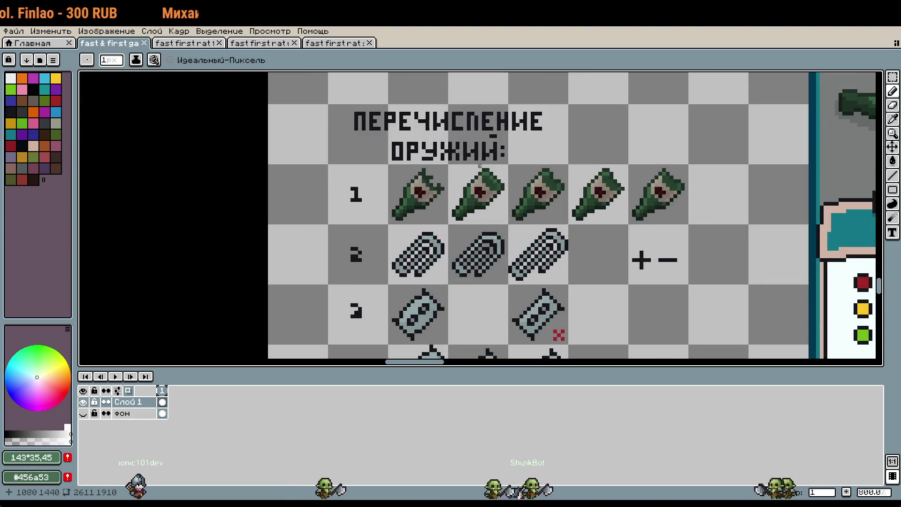
{"action": "left_click_drag", "start_coordinate": [563, 194], "coordinate": [415, 164]}
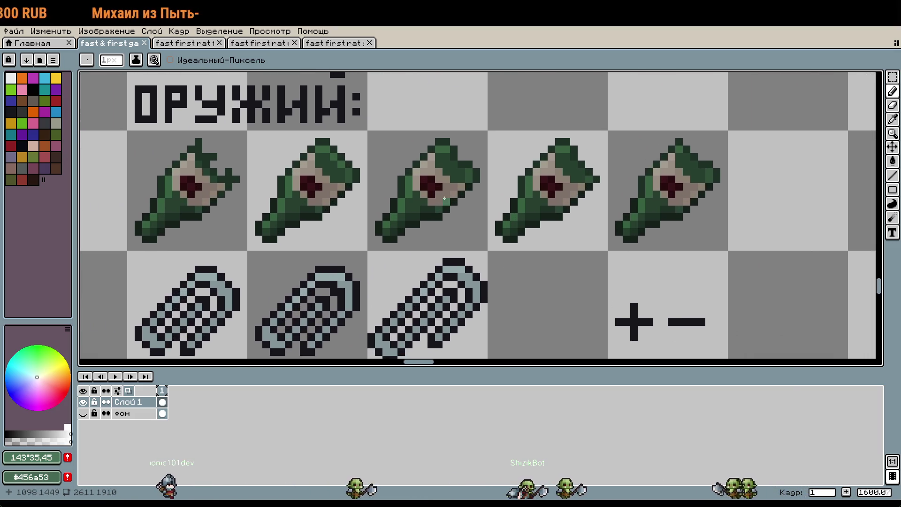
{"action": "scroll", "coordinate": [422, 179], "scroll_direction": "down", "scroll_amount": 1}
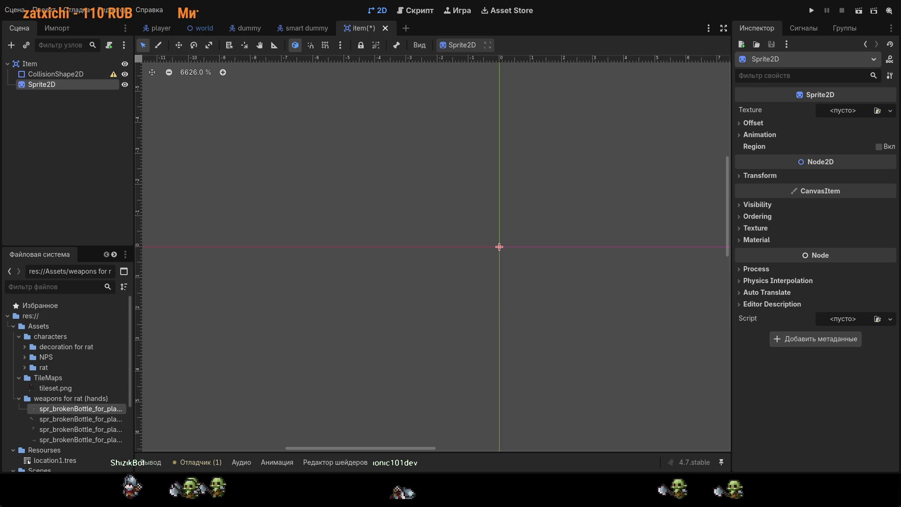
Step: Add an Area2D under Item, nest CollisionShape2D inside it, then move CollisionShape2D back under Item
{"action": "left_click", "coordinate": [26, 64]}
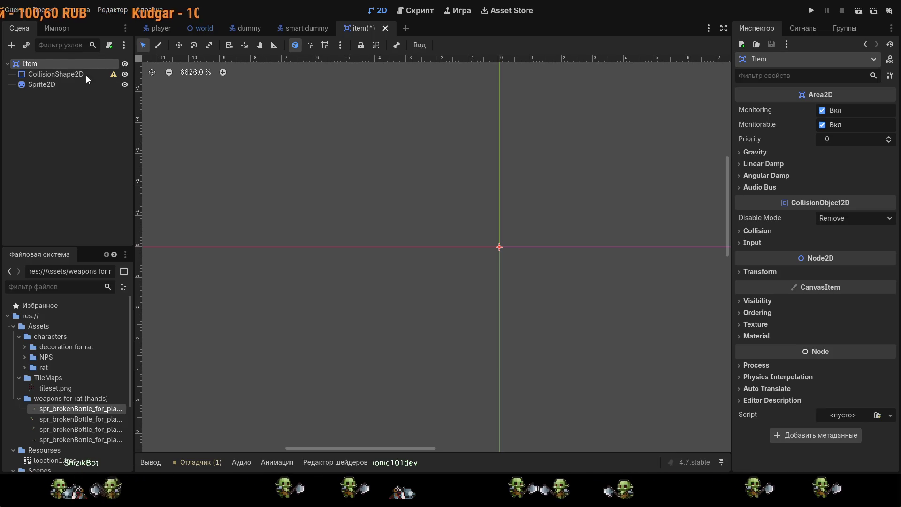
{"action": "key", "text": "ctrl+v"}
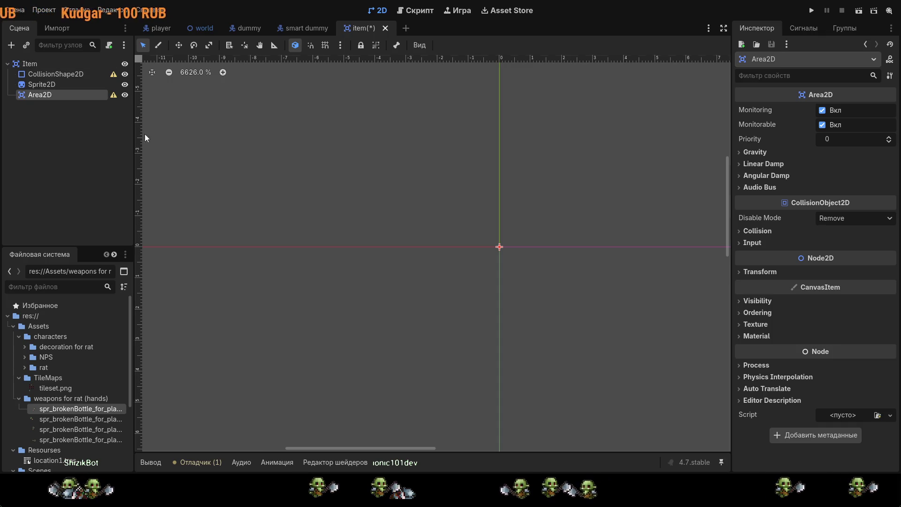
{"action": "left_click", "coordinate": [27, 94]}
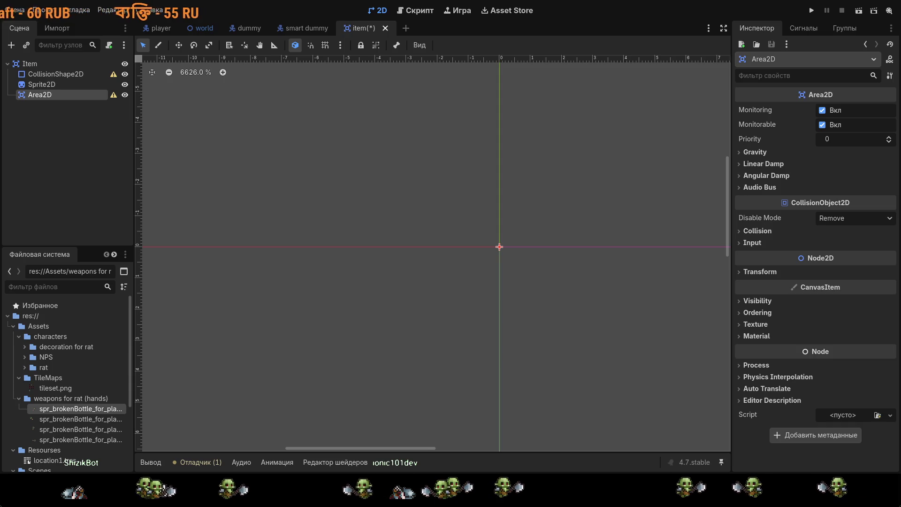
{"action": "left_click_drag", "start_coordinate": [49, 74], "coordinate": [51, 95]}
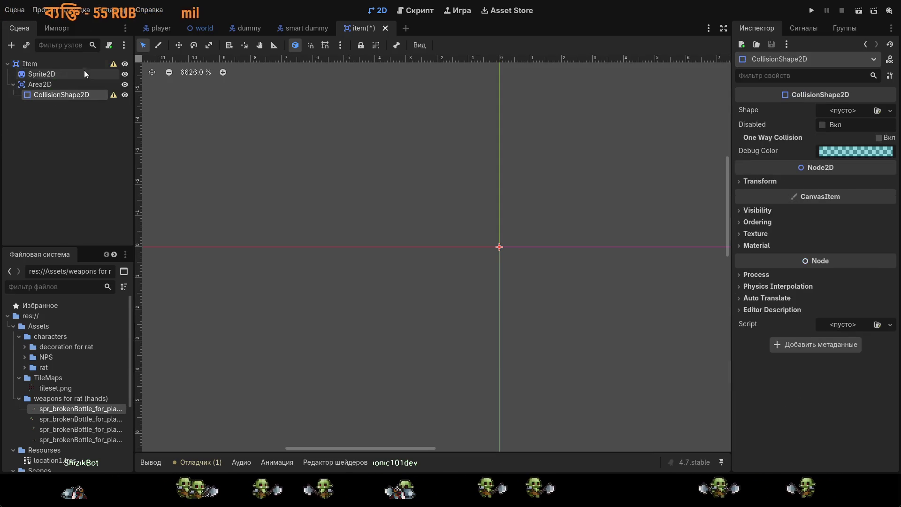
{"action": "left_click", "coordinate": [17, 63]}
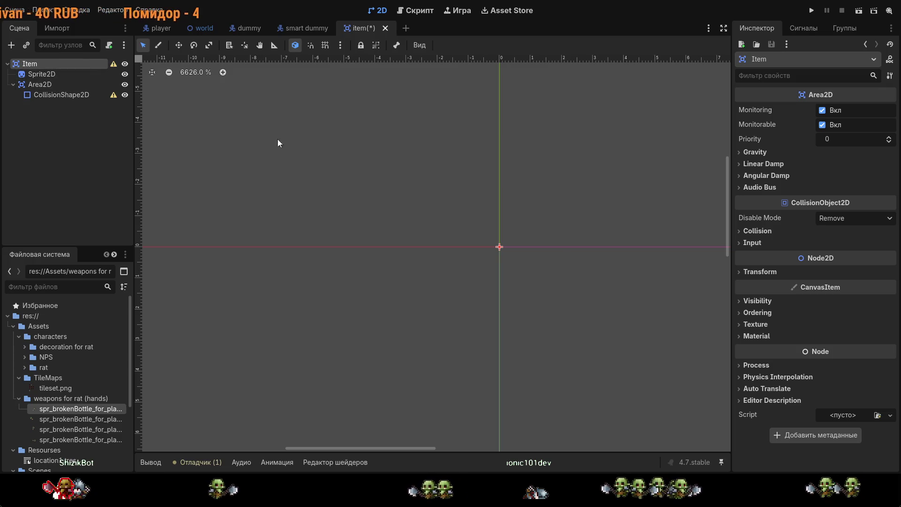
{"action": "left_click_drag", "start_coordinate": [37, 96], "coordinate": [35, 78]}
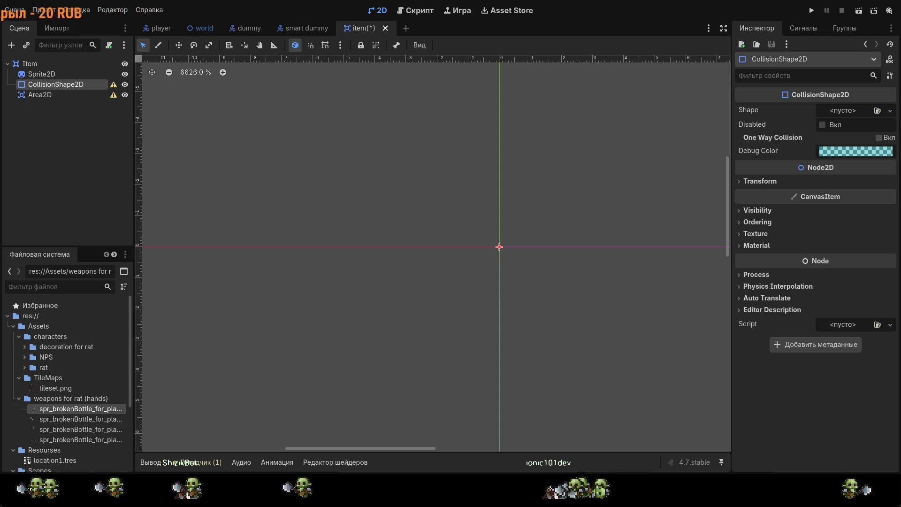
Step: Scroll the view to the right to inspect the scene
{"action": "scroll", "coordinate": [495, 177], "scroll_direction": "right", "scroll_amount": 1}
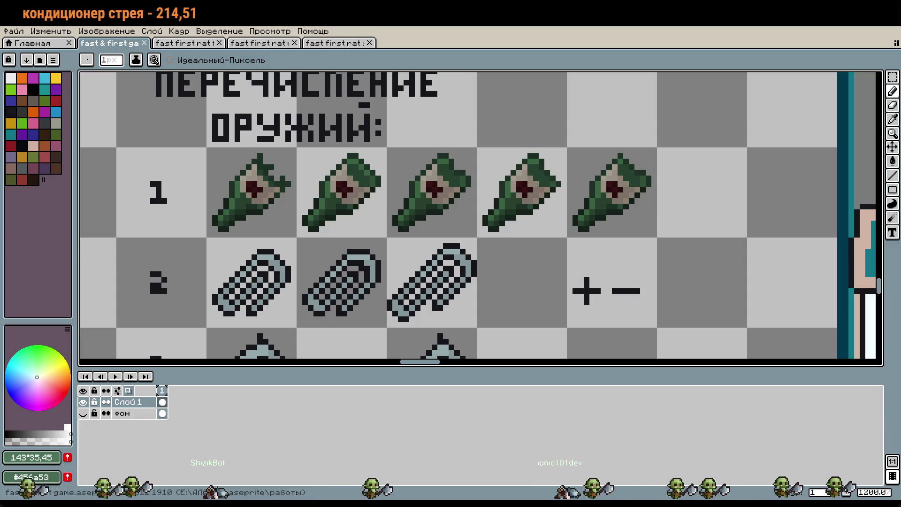
Step: Zoom onto the bottle row and draw a trial green circle around the third bottle
{"action": "scroll", "coordinate": [355, 246], "scroll_direction": "left", "scroll_amount": 3}
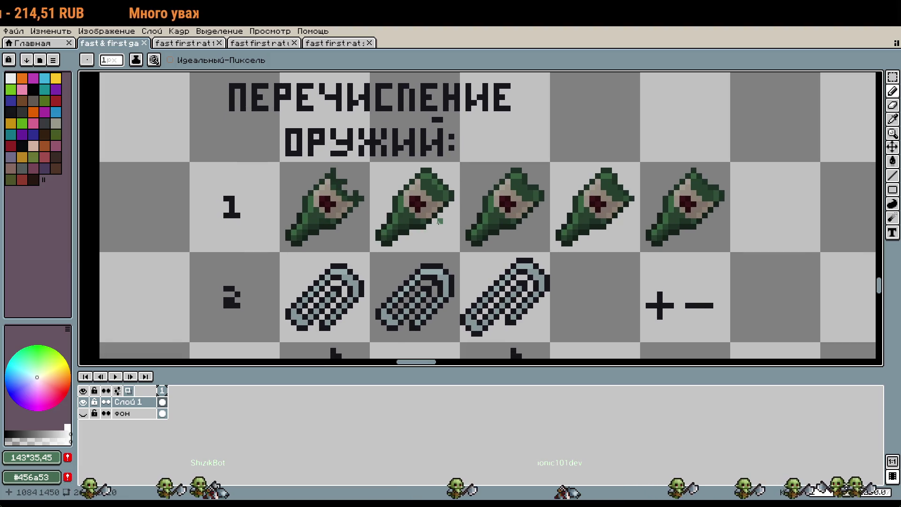
{"action": "scroll", "coordinate": [439, 222], "scroll_direction": "down", "scroll_amount": 3}
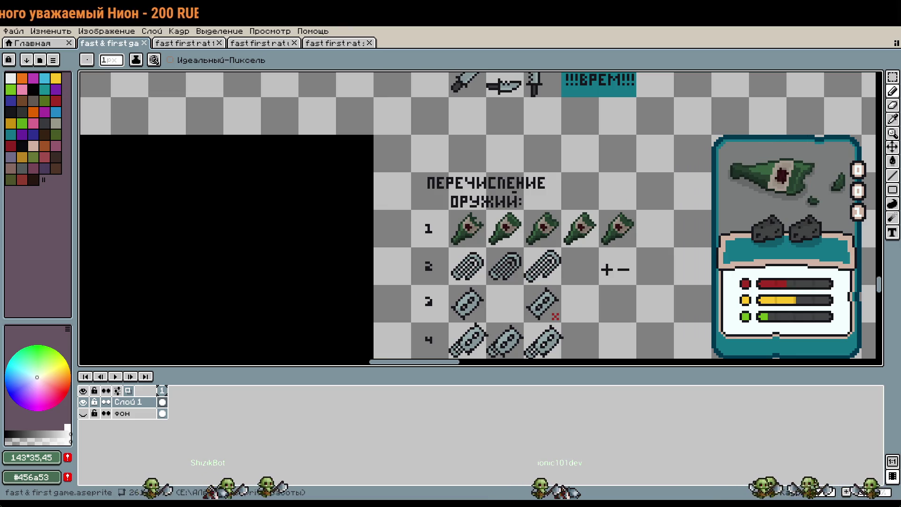
{"action": "scroll", "coordinate": [477, 219], "scroll_direction": "right", "scroll_amount": 2}
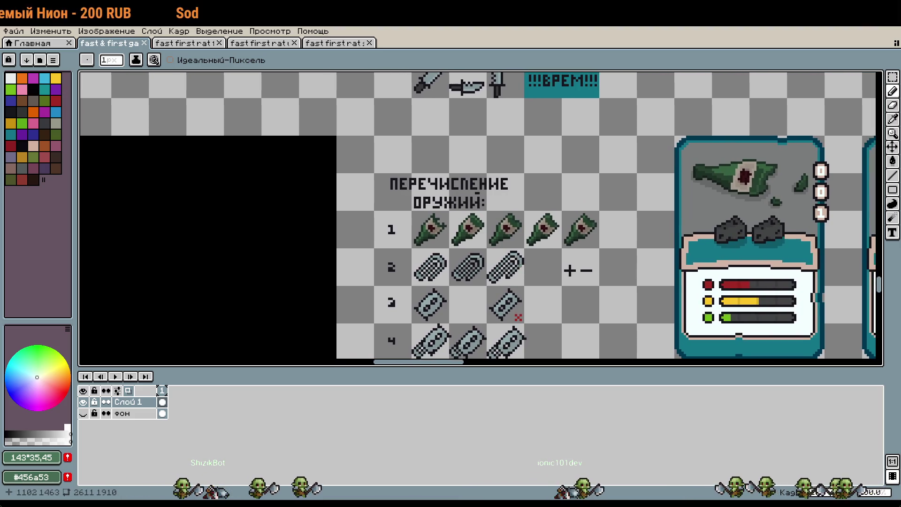
{"action": "scroll", "coordinate": [509, 230], "scroll_direction": "up", "scroll_amount": 3}
{"action": "mouse_move", "coordinate": [512, 279]}
{"action": "left_mouse_down"}
{"action": "mouse_move", "coordinate": [565, 187]}
{"action": "mouse_move", "coordinate": [415, 254]}
{"action": "mouse_move", "coordinate": [482, 275]}
{"action": "left_mouse_up"}
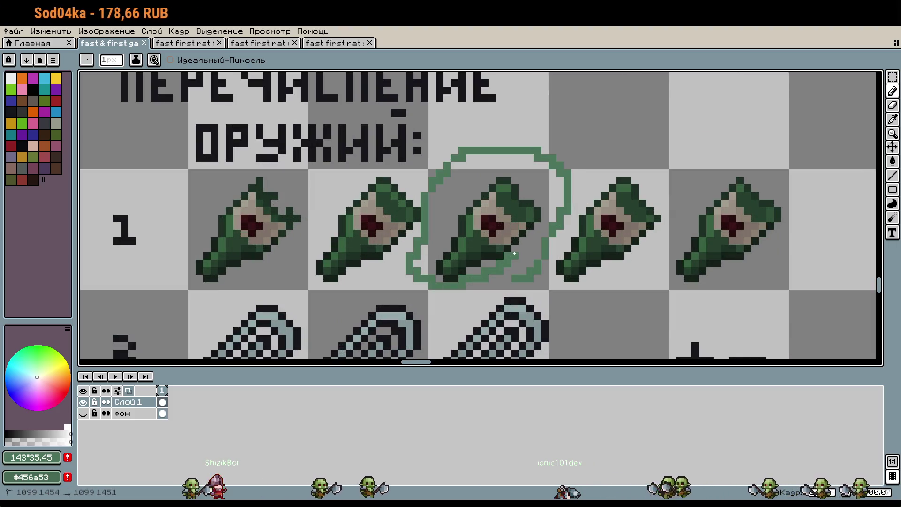
Step: Undo the green circle and marquee-select the third bottle's cell
{"action": "key", "text": "ctrl+z"}
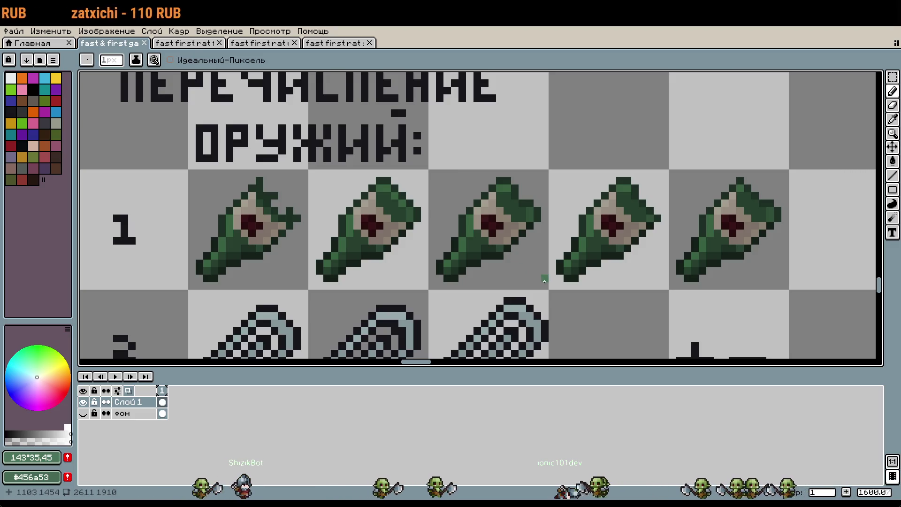
{"action": "key", "text": "m"}
{"action": "left_click_drag", "start_coordinate": [430, 170], "coordinate": [545, 282]}
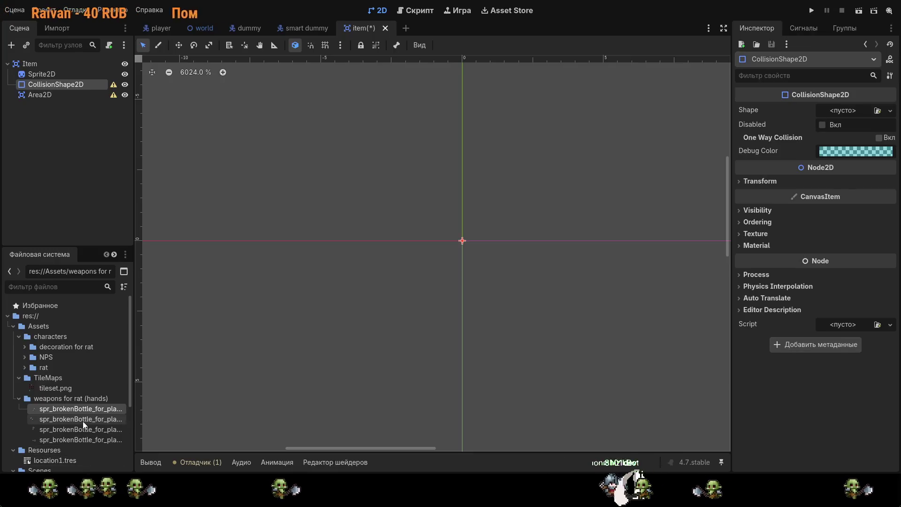
Step: Move the four spr_brokenBottle frames into the animation folder under 'weapons for rat (hands)'
{"action": "scroll", "coordinate": [82, 422], "scroll_direction": "down", "scroll_amount": 2}
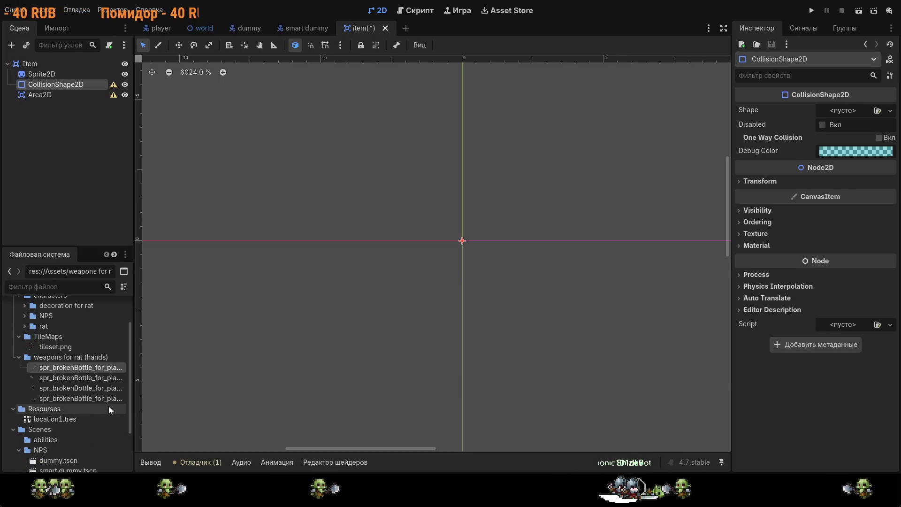
{"action": "left_click", "coordinate": [91, 357]}
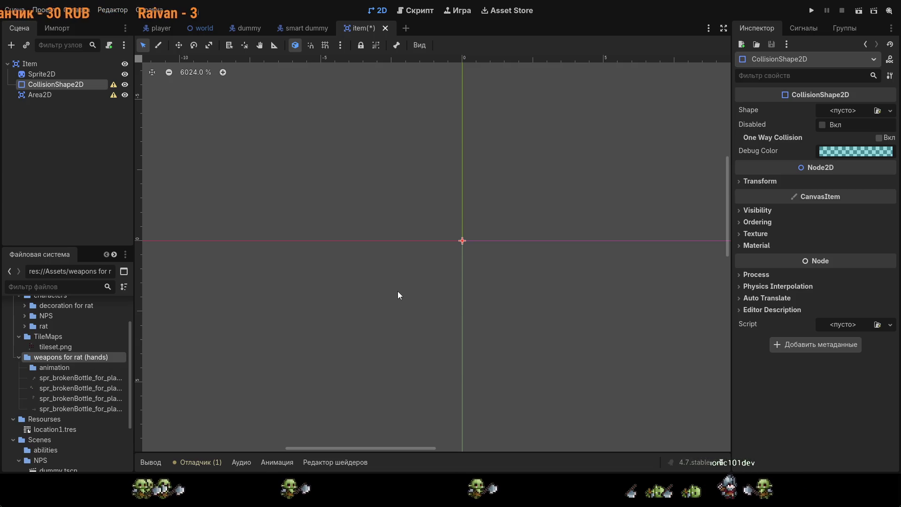
{"action": "left_click", "coordinate": [59, 409]}
{"action": "left_click", "coordinate": [64, 378], "text": "shift"}
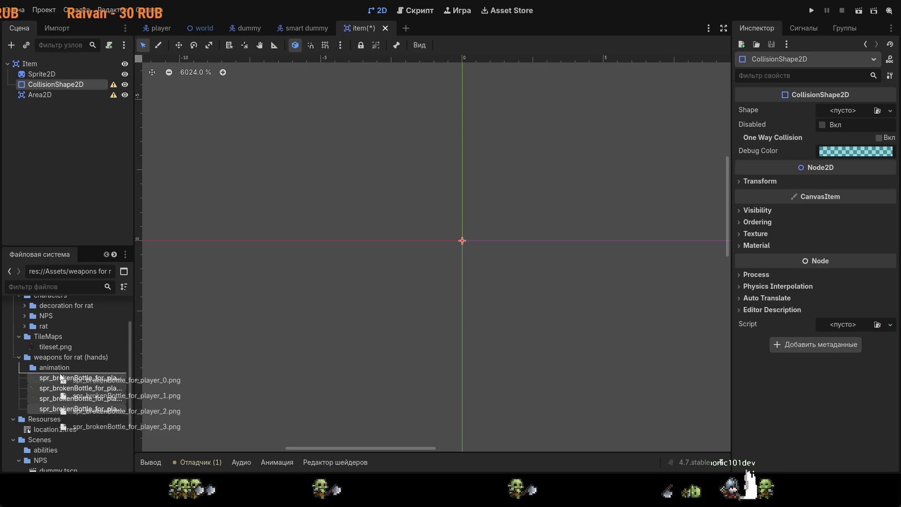
{"action": "left_click_drag", "start_coordinate": [64, 378], "coordinate": [58, 372]}
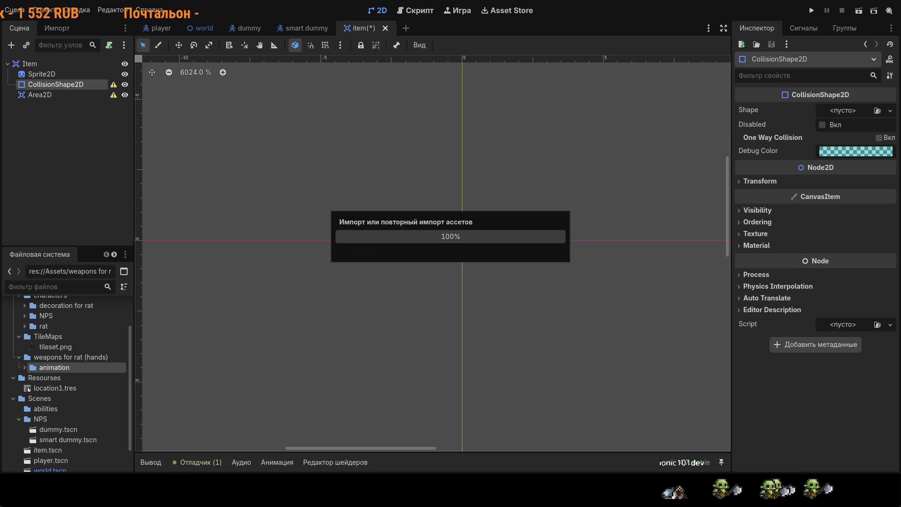
{"action": "left_click", "coordinate": [93, 375]}
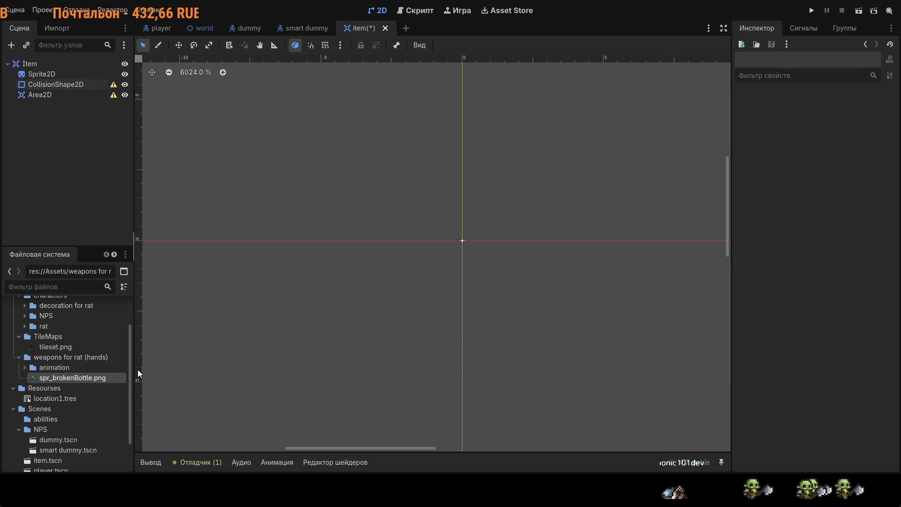
Step: Select the Item scene's Sprite2D node to edit its texture
{"action": "left_click", "coordinate": [41, 74]}
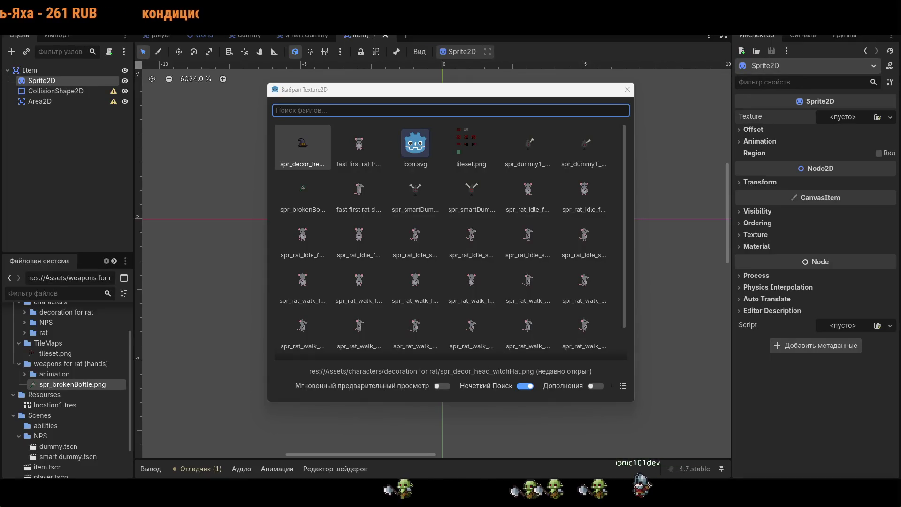
Step: Assign spr_brokenBottle.png as the Sprite2D texture and centre the bottle in the canvas view
{"action": "double_click", "coordinate": [302, 190]}
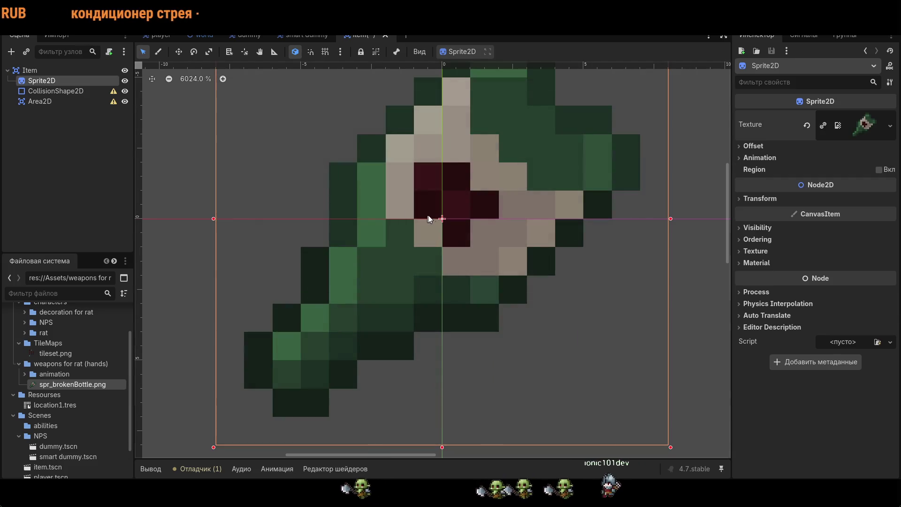
{"action": "scroll", "coordinate": [428, 217], "scroll_direction": "down", "scroll_amount": 2}
{"action": "scroll", "coordinate": [540, 225], "scroll_direction": "down", "scroll_amount": 1}
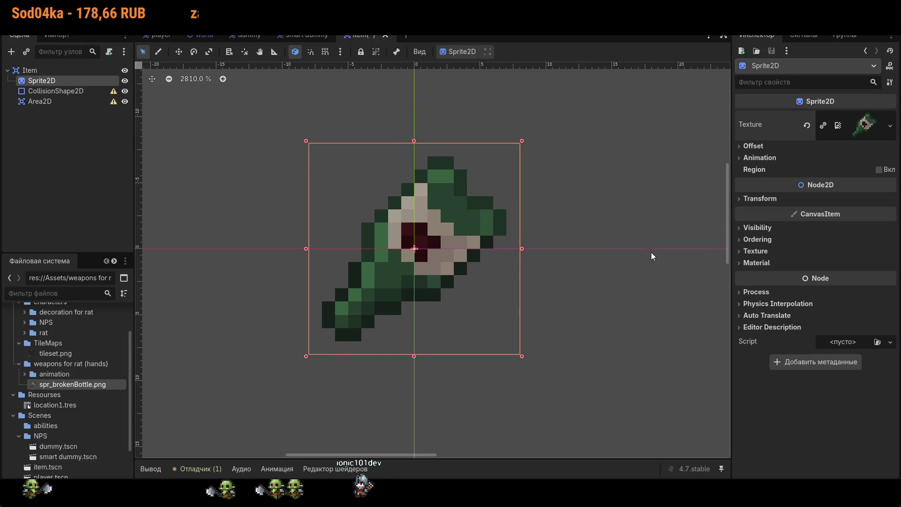
{"action": "scroll", "coordinate": [620, 253], "scroll_direction": "down", "scroll_amount": 6}
{"action": "left_click", "coordinate": [619, 253]}
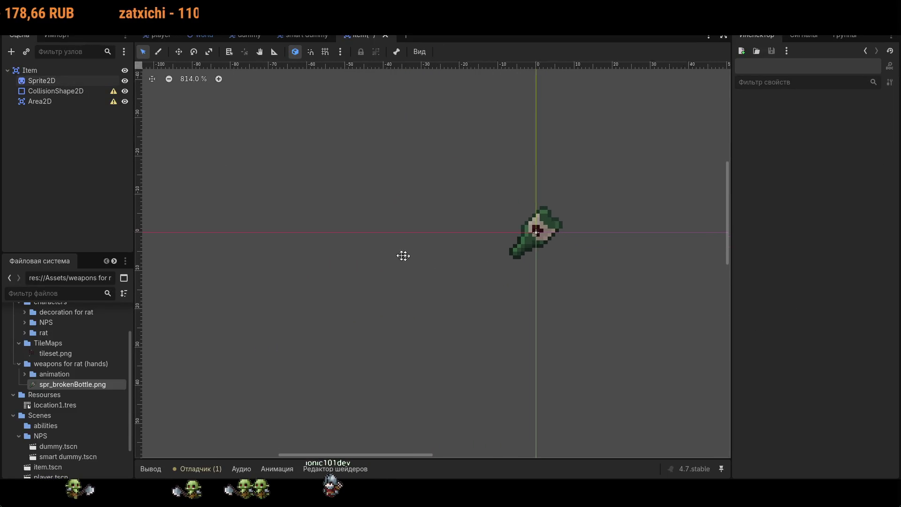
{"action": "scroll", "coordinate": [417, 258], "scroll_direction": "down", "scroll_amount": 1}
{"action": "left_click_drag", "start_coordinate": [416, 258], "coordinate": [322, 240]}
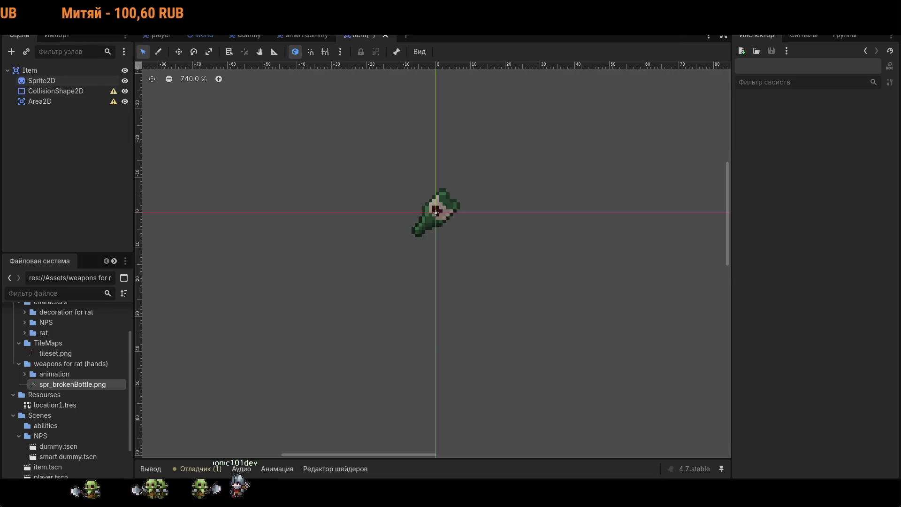
{"action": "left_click_drag", "start_coordinate": [449, 114], "coordinate": [467, 116]}
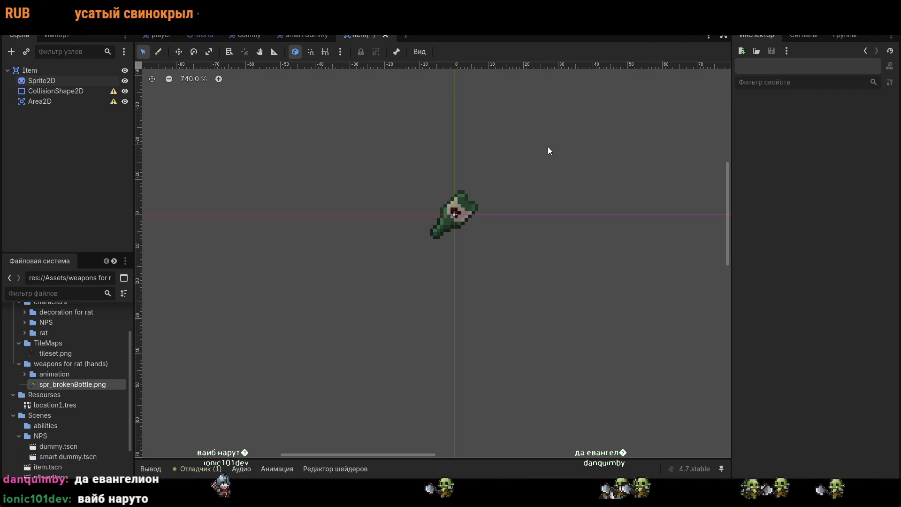
Step: Switch to the world scene and back to the item scene
{"action": "left_click", "coordinate": [203, 37]}
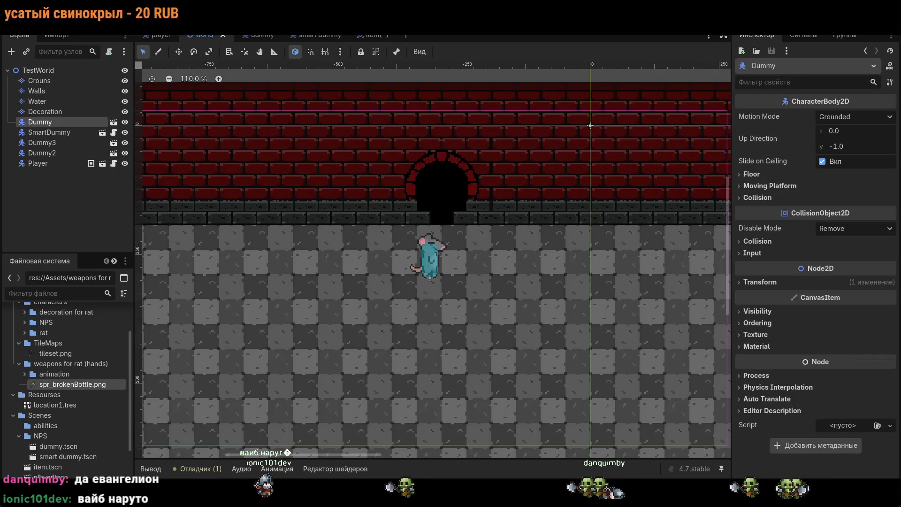
{"action": "left_click", "coordinate": [369, 35]}
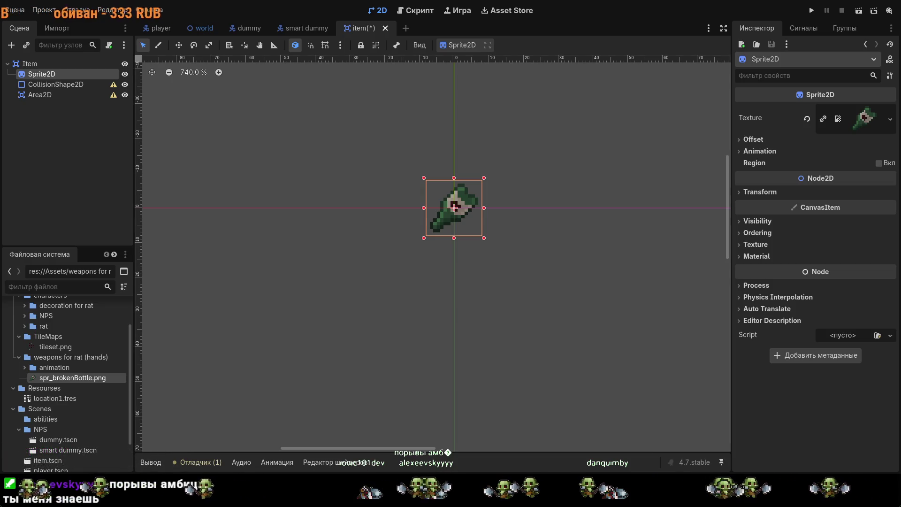
Step: Reparent CollisionShape2D out of Area2D to sit directly under Item, then select it
{"action": "scroll", "coordinate": [576, 276], "scroll_direction": "up", "scroll_amount": 2}
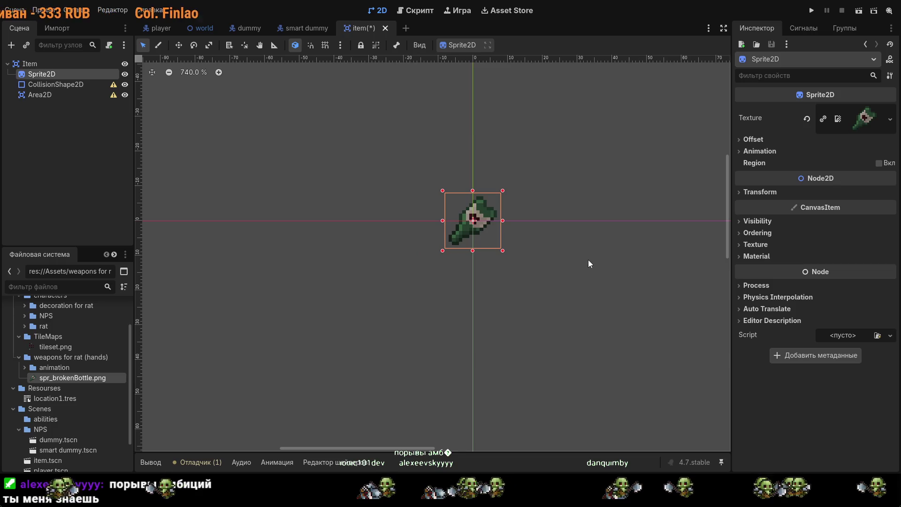
{"action": "left_click", "coordinate": [620, 250]}
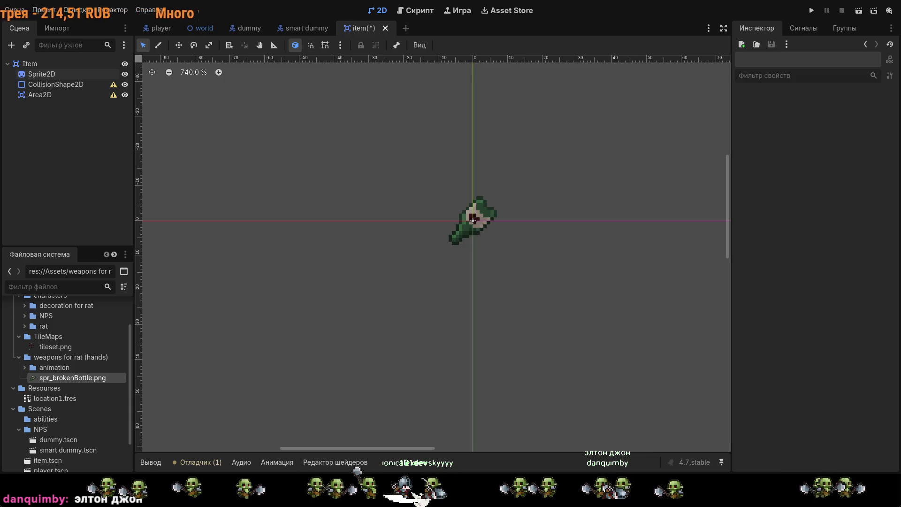
{"action": "left_click", "coordinate": [63, 94]}
{"action": "left_click_drag", "start_coordinate": [70, 85], "coordinate": [69, 97]}
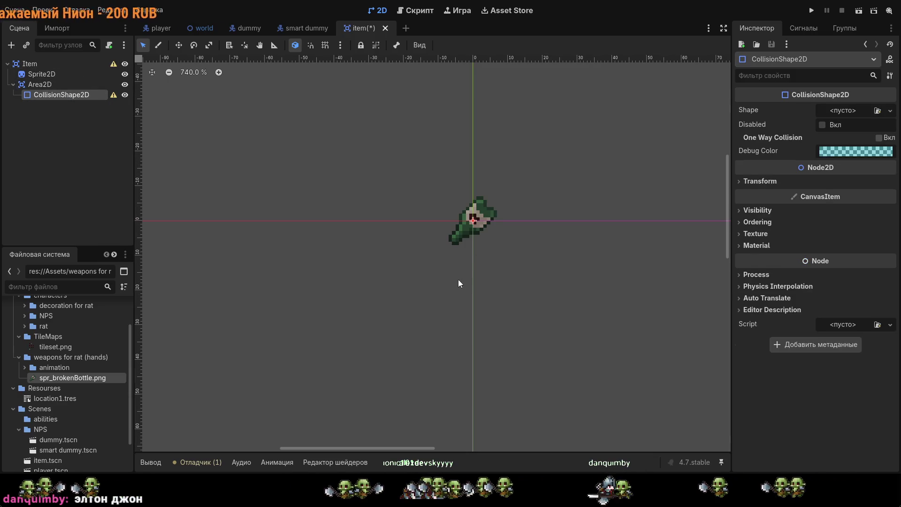
{"action": "left_click_drag", "start_coordinate": [69, 98], "coordinate": [64, 82]}
{"action": "left_click", "coordinate": [84, 93]}
{"action": "left_click", "coordinate": [98, 86]}
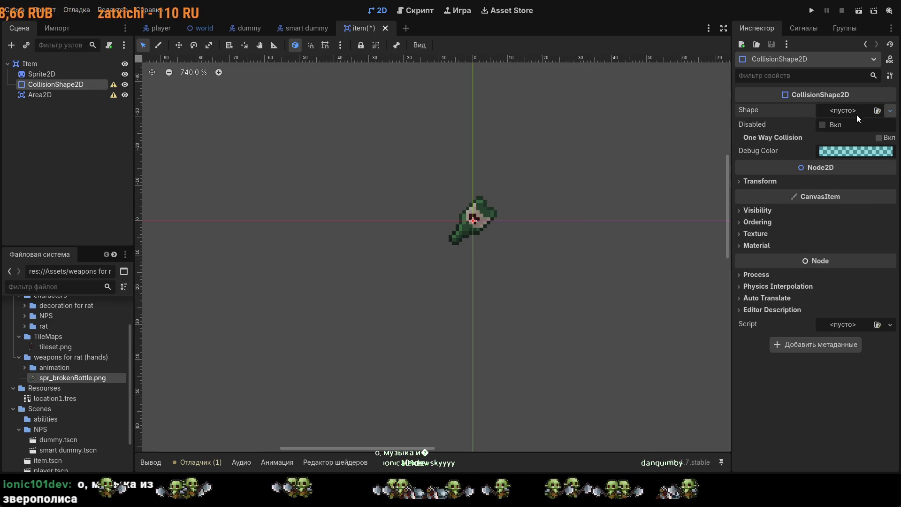
Step: Resize the collision circle around the bottle and move it up over the sprite
{"action": "scroll", "coordinate": [474, 221], "scroll_direction": "up", "scroll_amount": 5}
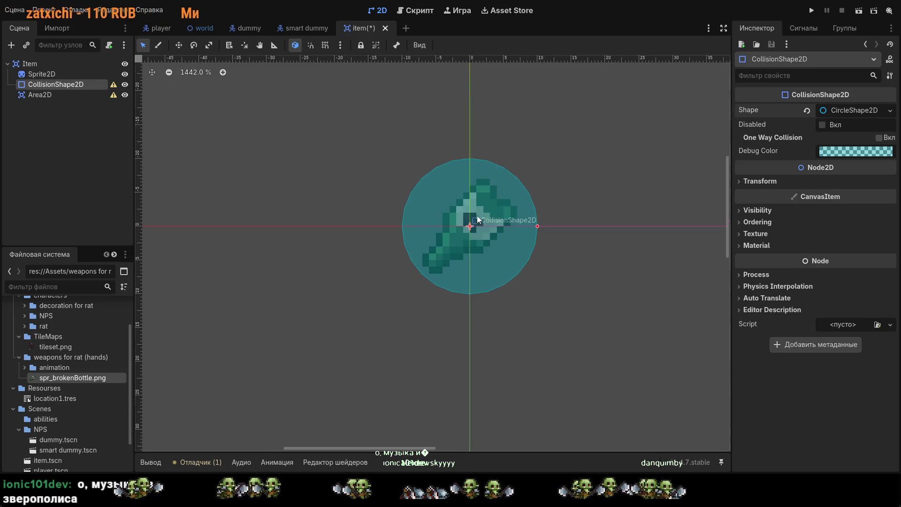
{"action": "left_click_drag", "start_coordinate": [545, 227], "coordinate": [489, 229]}
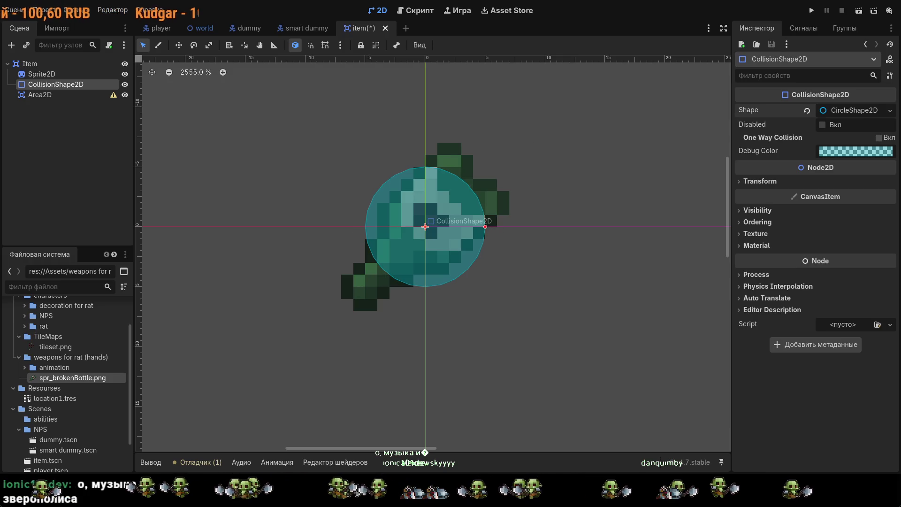
{"action": "left_click_drag", "start_coordinate": [491, 227], "coordinate": [522, 225]}
{"action": "scroll", "coordinate": [511, 240], "scroll_direction": "down", "scroll_amount": 2}
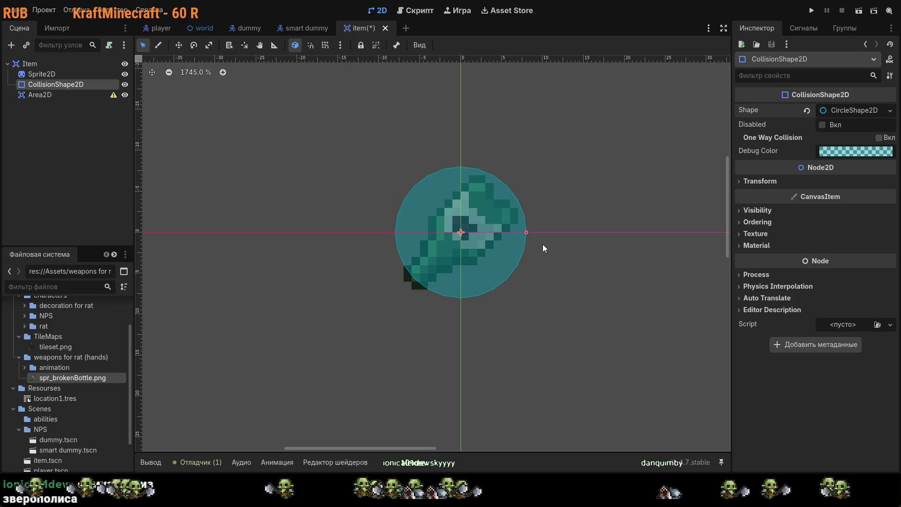
{"action": "left_click", "coordinate": [540, 233]}
{"action": "mouse_move", "coordinate": [490, 260]}
{"action": "left_mouse_down"}
{"action": "mouse_move", "coordinate": [507, 269]}
{"action": "mouse_move", "coordinate": [490, 212]}
{"action": "left_mouse_up"}
Step: Move the bottle sprite up 8 px and nudge the collision circle into alignment
{"action": "left_click", "coordinate": [42, 74]}
{"action": "left_click_drag", "start_coordinate": [440, 268], "coordinate": [441, 202]}
{"action": "left_click", "coordinate": [467, 244]}
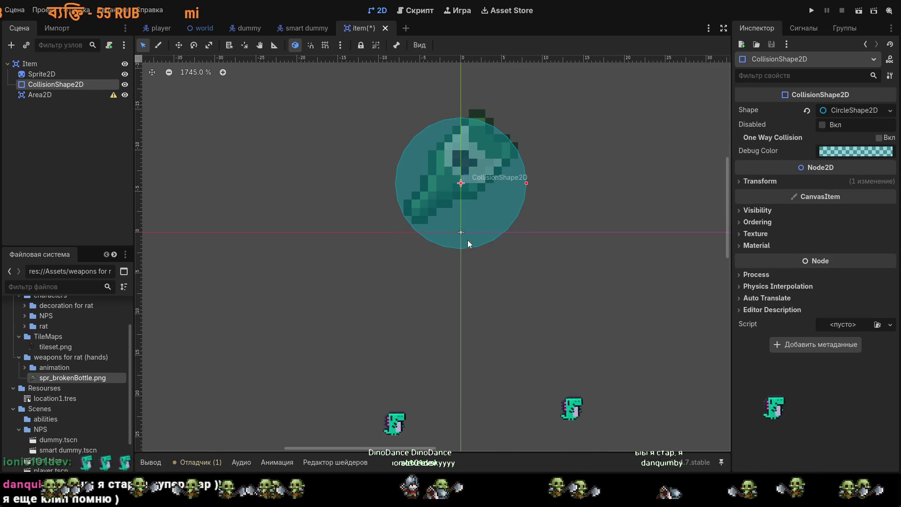
{"action": "left_click", "coordinate": [459, 169]}
{"action": "mouse_move", "coordinate": [459, 169]}
{"action": "left_mouse_down"}
{"action": "mouse_move", "coordinate": [479, 168]}
{"action": "mouse_move", "coordinate": [492, 189]}
{"action": "left_mouse_up"}
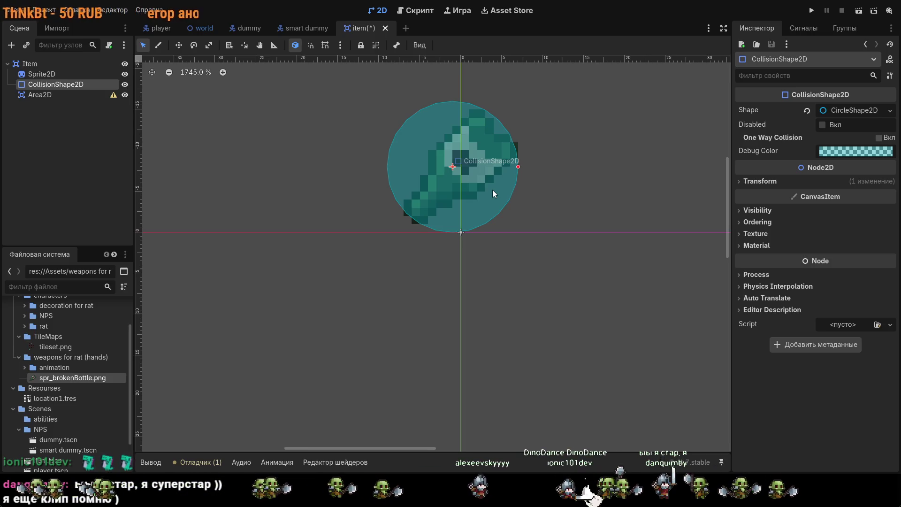
{"action": "left_click_drag", "start_coordinate": [479, 190], "coordinate": [490, 188]}
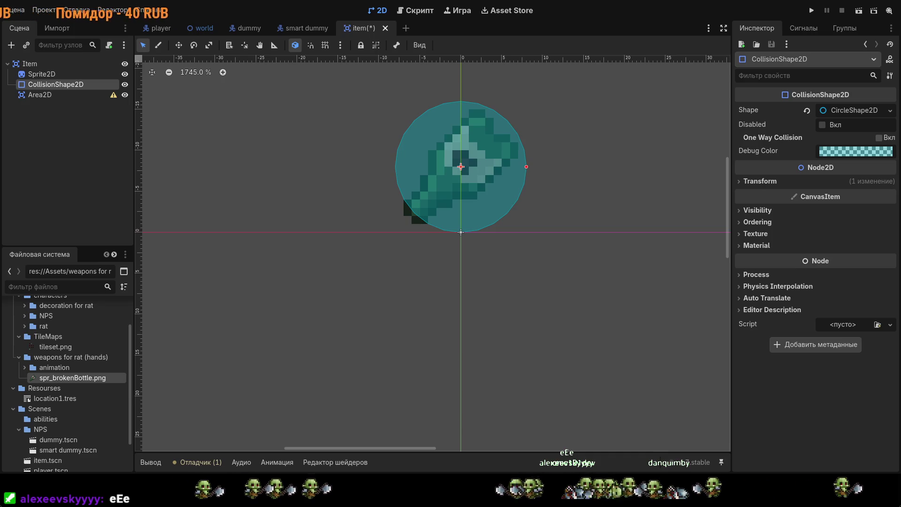
{"action": "left_click_drag", "start_coordinate": [503, 188], "coordinate": [471, 190]}
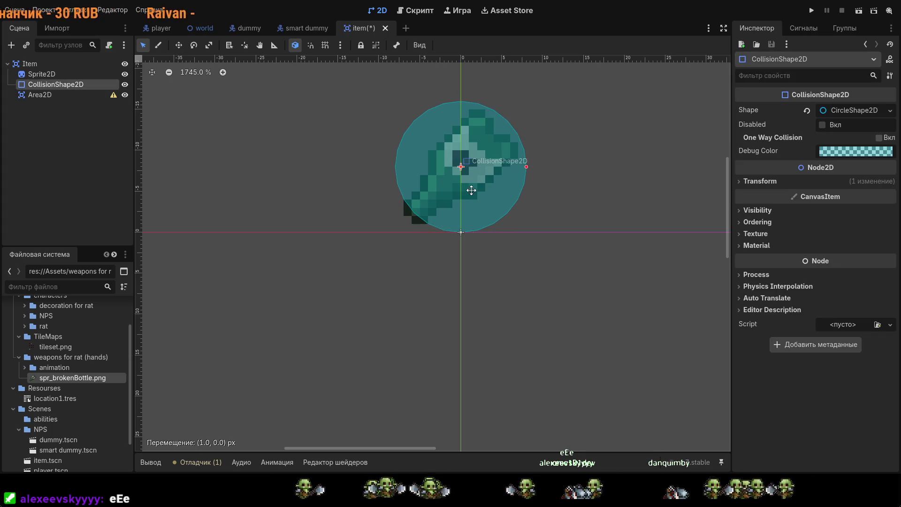
Step: Fine-tune the CollisionShape2D position, then deselect the nodes
{"action": "left_click", "coordinate": [60, 64]}
{"action": "left_click", "coordinate": [63, 74]}
{"action": "left_click_drag", "start_coordinate": [451, 194], "coordinate": [450, 195]}
{"action": "left_click", "coordinate": [390, 229]}
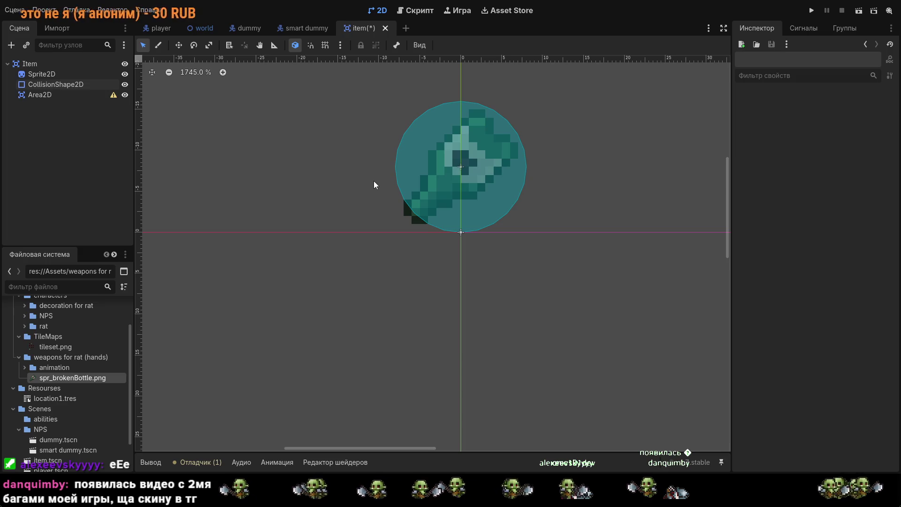
{"action": "left_click", "coordinate": [47, 74]}
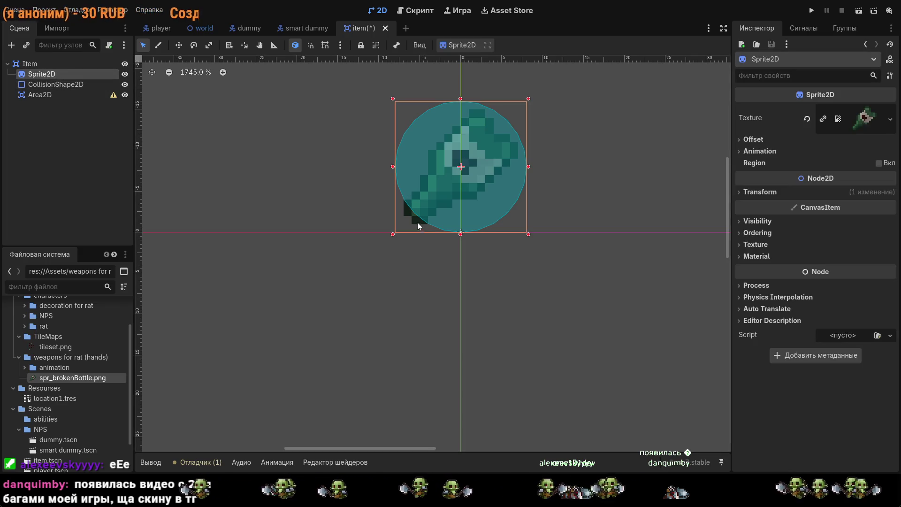
{"action": "left_click", "coordinate": [411, 226]}
Step: With the collision circle hidden, shift the bottle sprite about 17 px right
{"action": "left_click", "coordinate": [124, 85]}
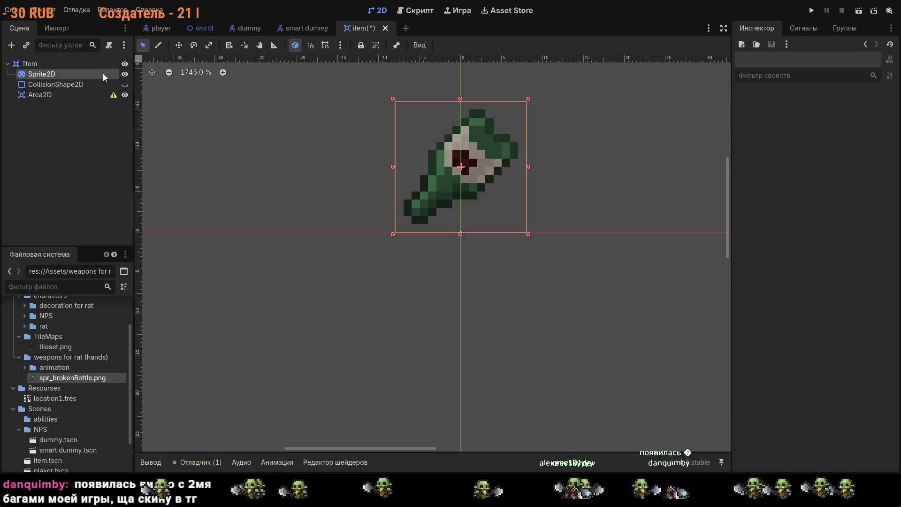
{"action": "left_click", "coordinate": [105, 75]}
{"action": "left_click_drag", "start_coordinate": [457, 216], "coordinate": [466, 215]}
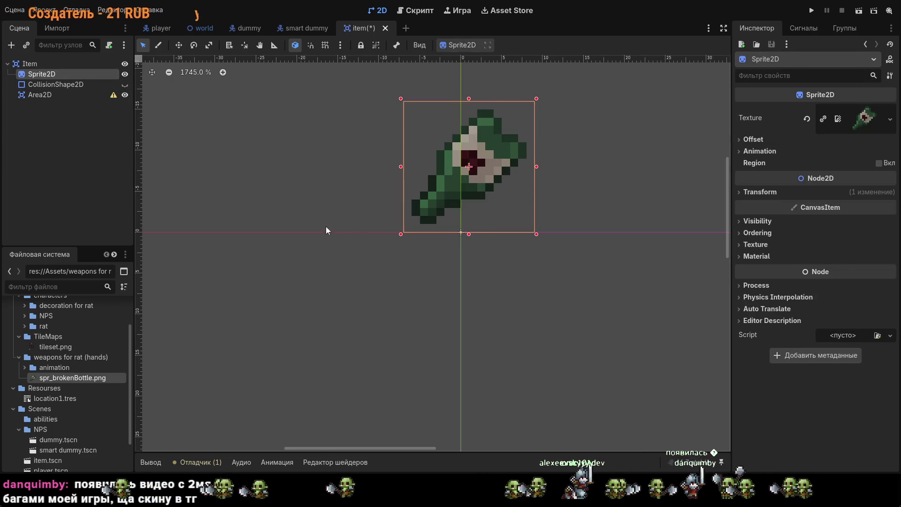
{"action": "left_click", "coordinate": [378, 196]}
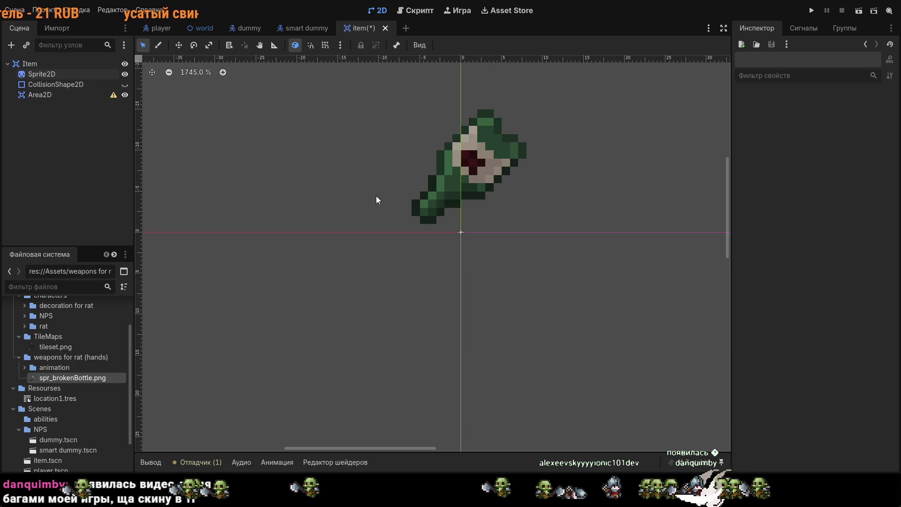
{"action": "left_click", "coordinate": [124, 84]}
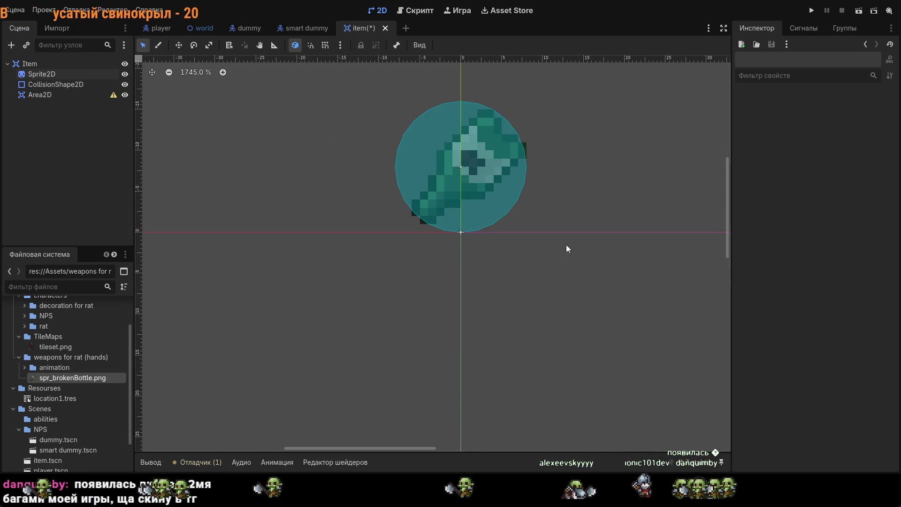
Step: Save the item scene
{"action": "scroll", "coordinate": [577, 195], "scroll_direction": "down", "scroll_amount": 7}
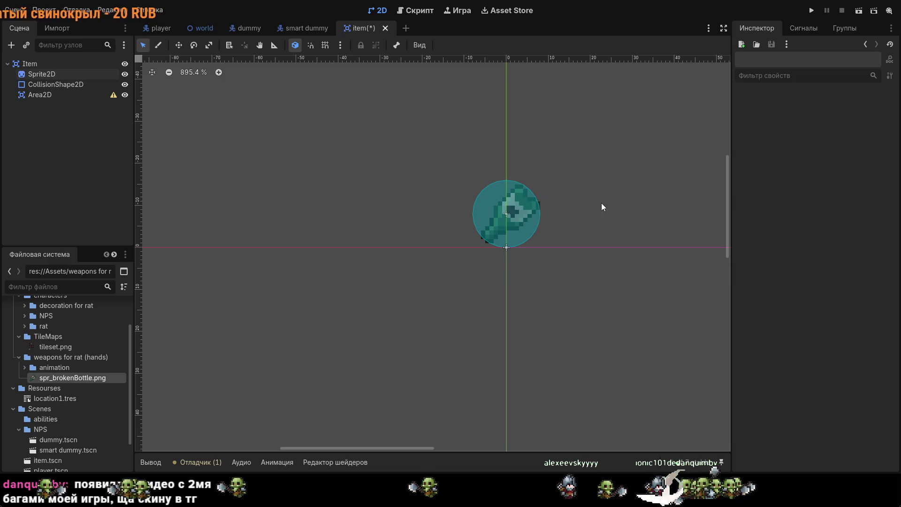
{"action": "key", "text": "ctrl+s"}
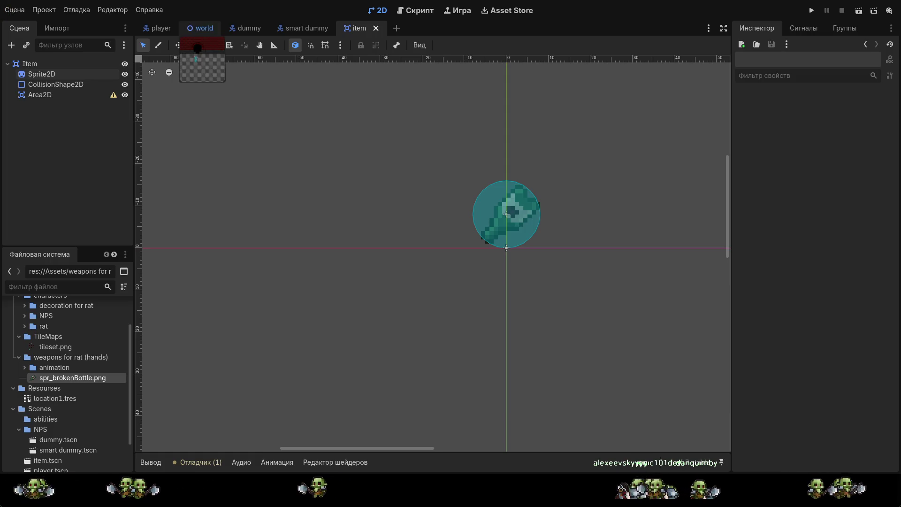
{"action": "mouse_move", "coordinate": [157, 29]}
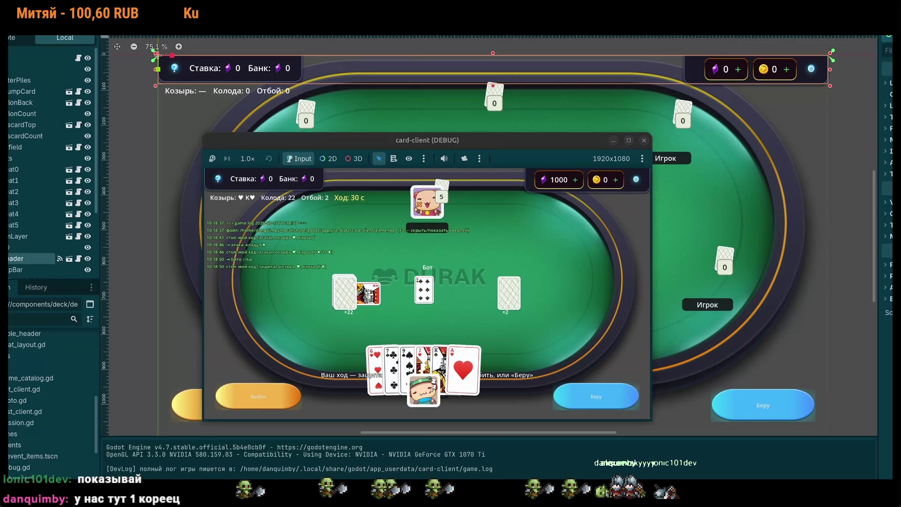
Step: Dismiss the player's options menu and skip the Durak screencast ahead to 2:14
{"action": "mouse_move", "coordinate": [543, 335]}
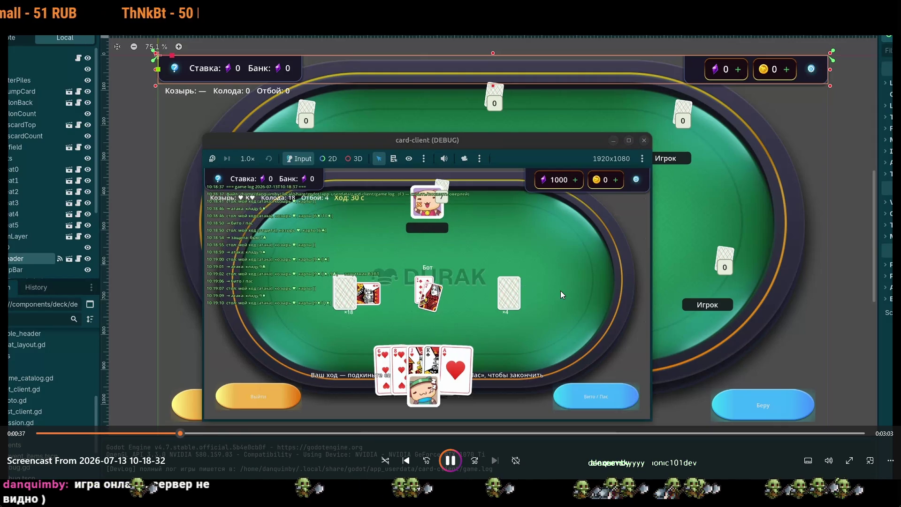
{"action": "right_click", "coordinate": [646, 322]}
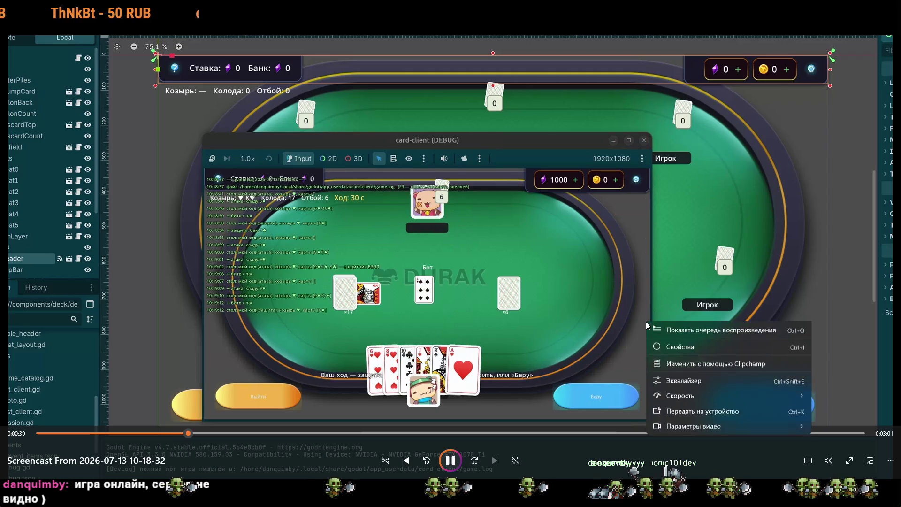
{"action": "left_click", "coordinate": [639, 307]}
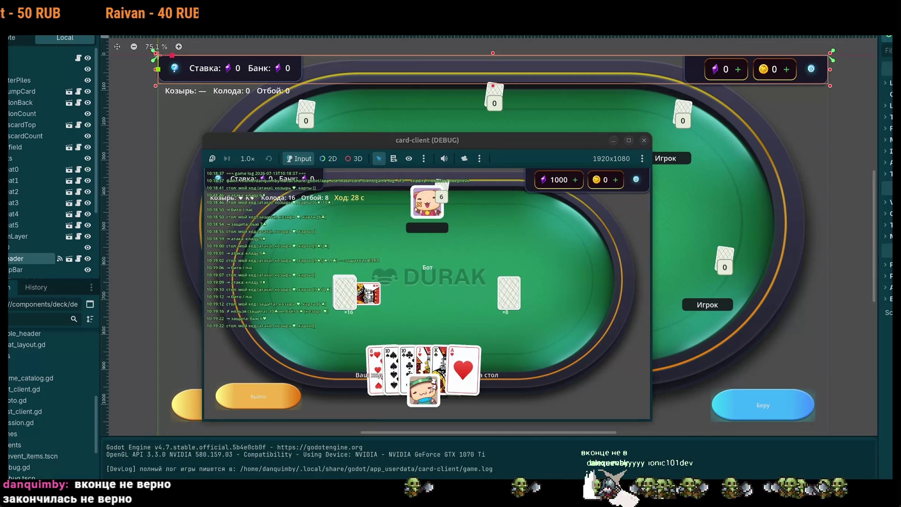
{"action": "mouse_move", "coordinate": [585, 433]}
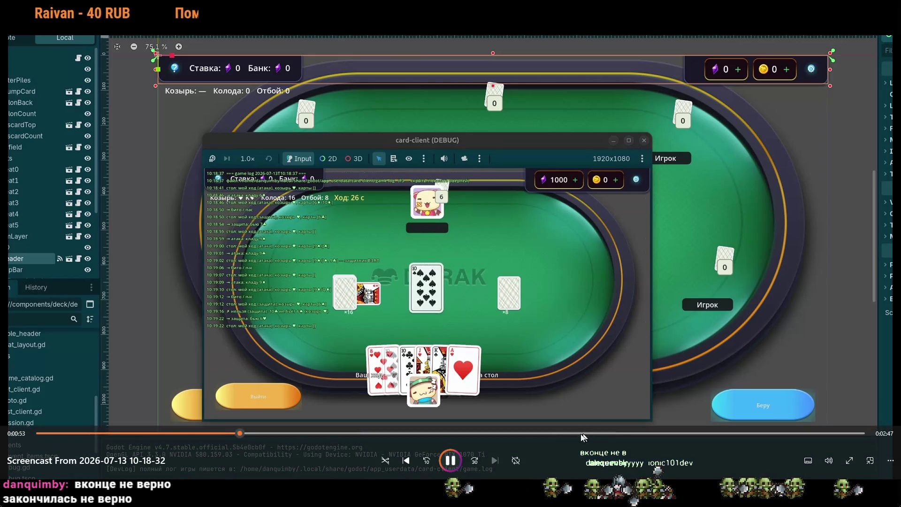
{"action": "left_click", "coordinate": [544, 434]}
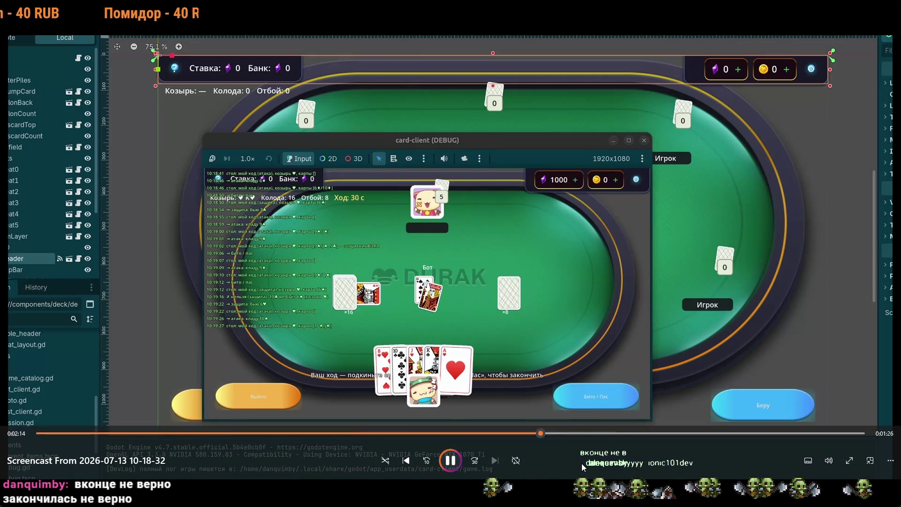
Step: Skip the Durak screencast ahead to 3:09, then switch windows with Alt+Tab
{"action": "left_click", "coordinate": [745, 434]}
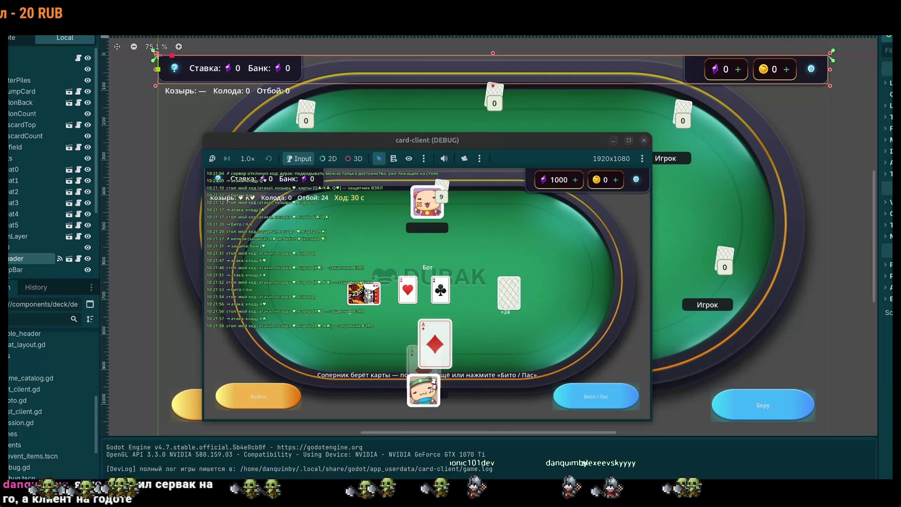
{"action": "left_click_drag", "start_coordinate": [472, 300], "coordinate": [465, 296]}
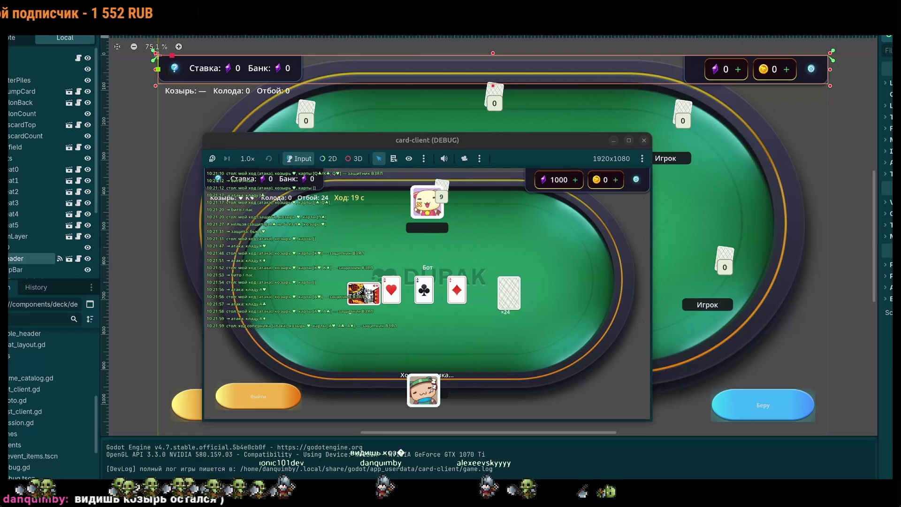
{"action": "key", "text": "alt+Tab"}
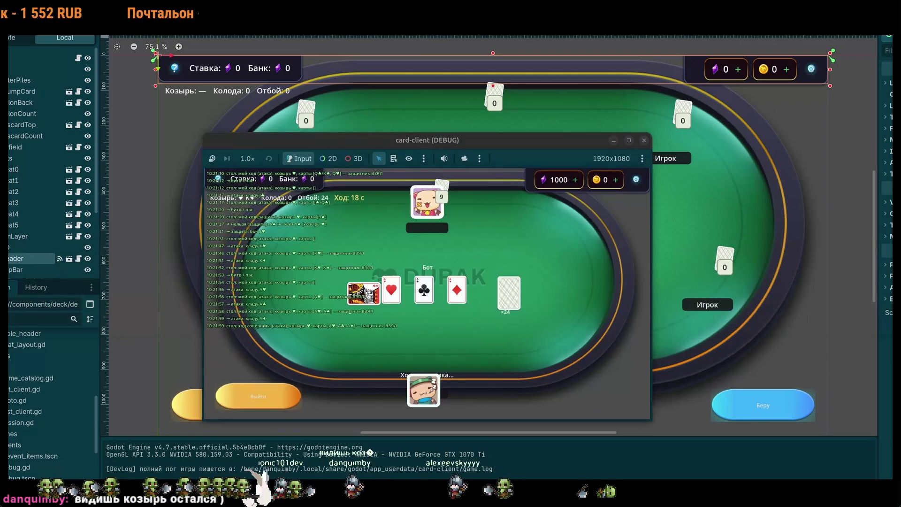
{"action": "key", "text": "alt+Tab"}
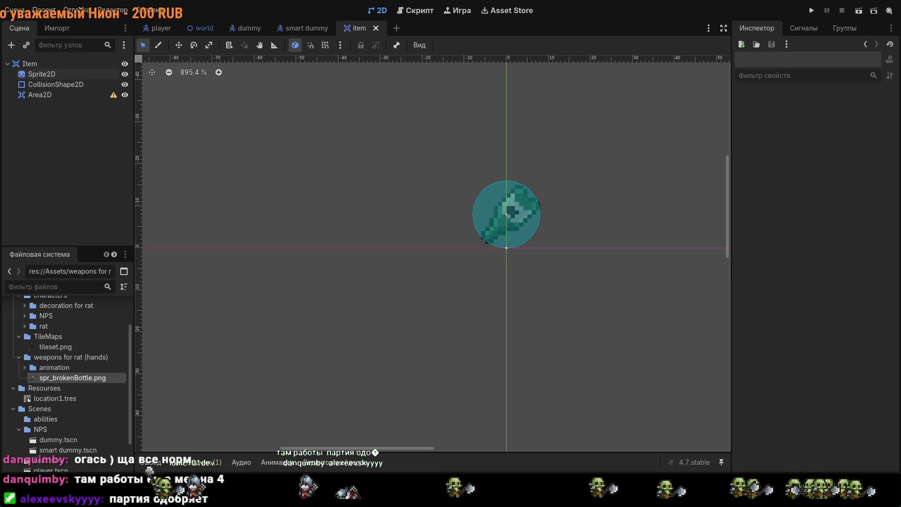
Step: Step through the smart dummy and dummy scenes to the TestWorld scene and zoom out
{"action": "scroll", "coordinate": [439, 157], "scroll_direction": "up", "scroll_amount": 1}
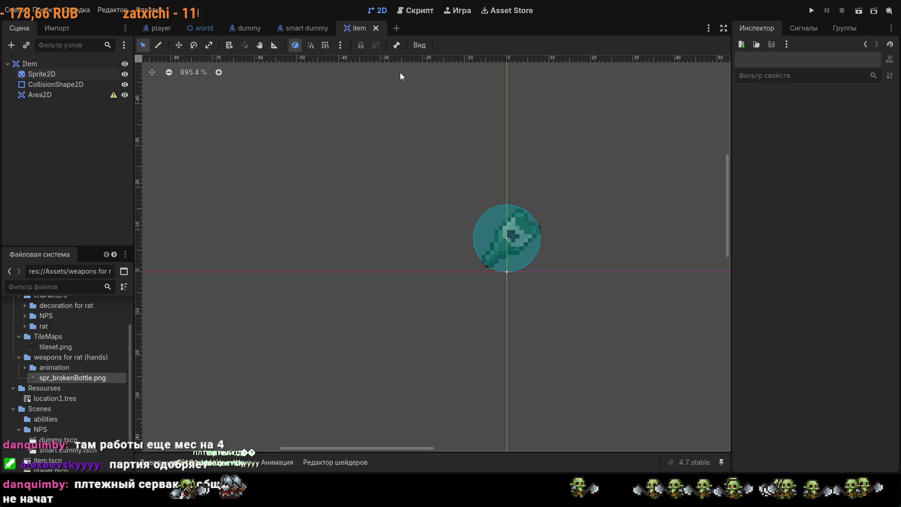
{"action": "left_click", "coordinate": [307, 29]}
{"action": "left_click", "coordinate": [248, 28]}
{"action": "left_click", "coordinate": [202, 29]}
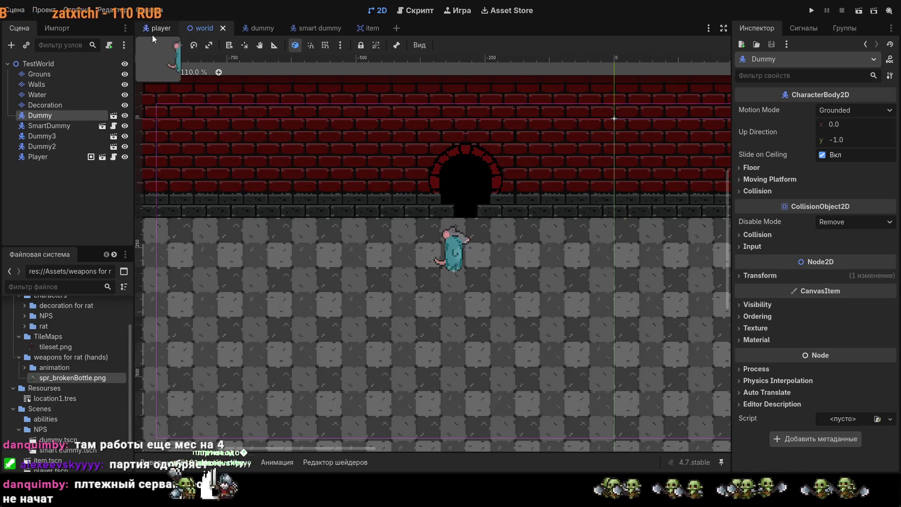
{"action": "scroll", "coordinate": [428, 207], "scroll_direction": "down", "scroll_amount": 5}
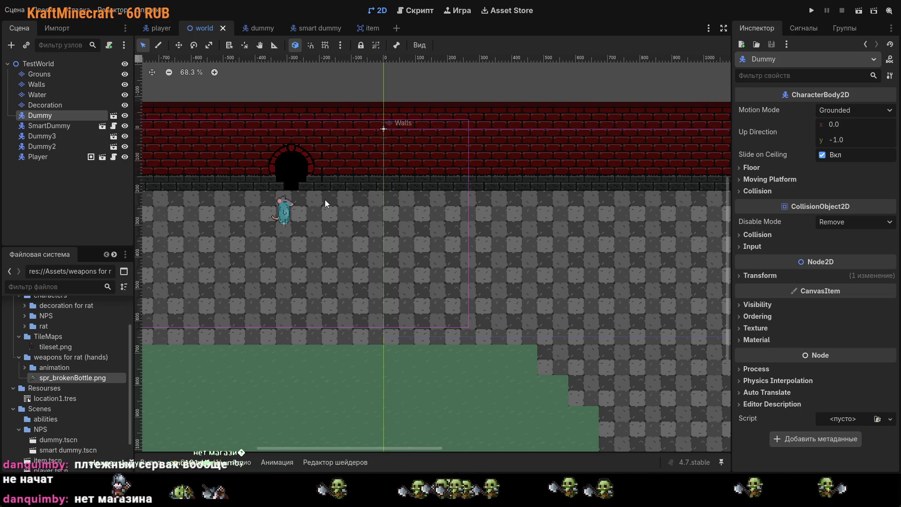
Step: Paste the Item node into TestWorld and drag it out of Dummy
{"action": "key", "text": "ctrl+v"}
{"action": "left_click", "coordinate": [316, 134]}
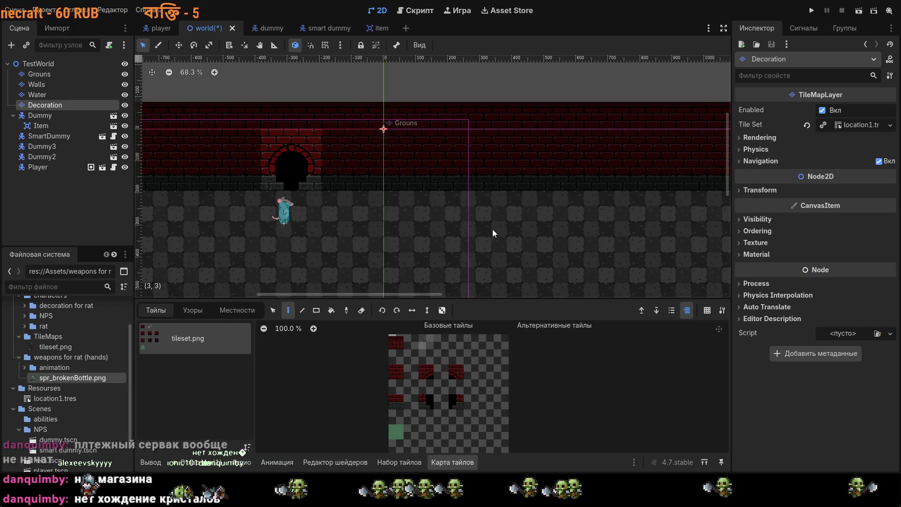
{"action": "key", "text": "Escape"}
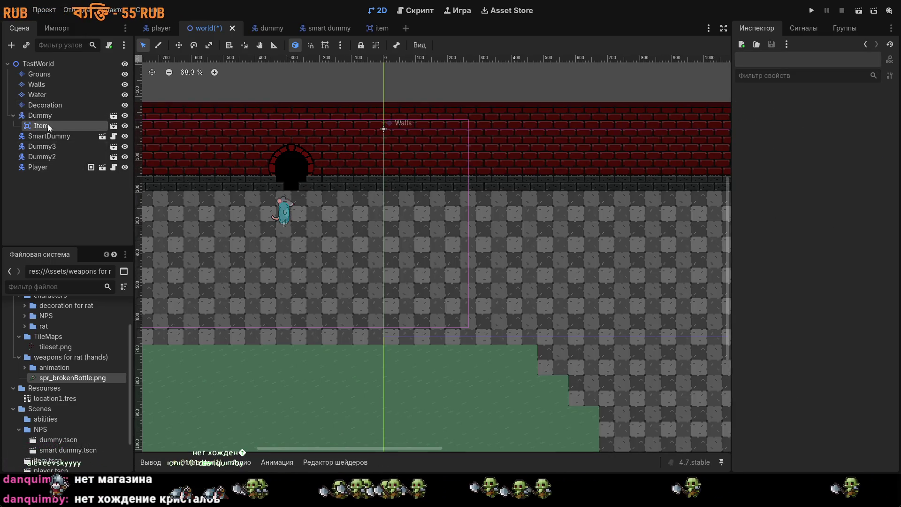
{"action": "left_click", "coordinate": [47, 127]}
{"action": "left_click_drag", "start_coordinate": [32, 125], "coordinate": [45, 112]}
Step: Undo that move and drop Item directly under TestWorld at the bottom of the tree
{"action": "scroll", "coordinate": [238, 205], "scroll_direction": "down", "scroll_amount": 5}
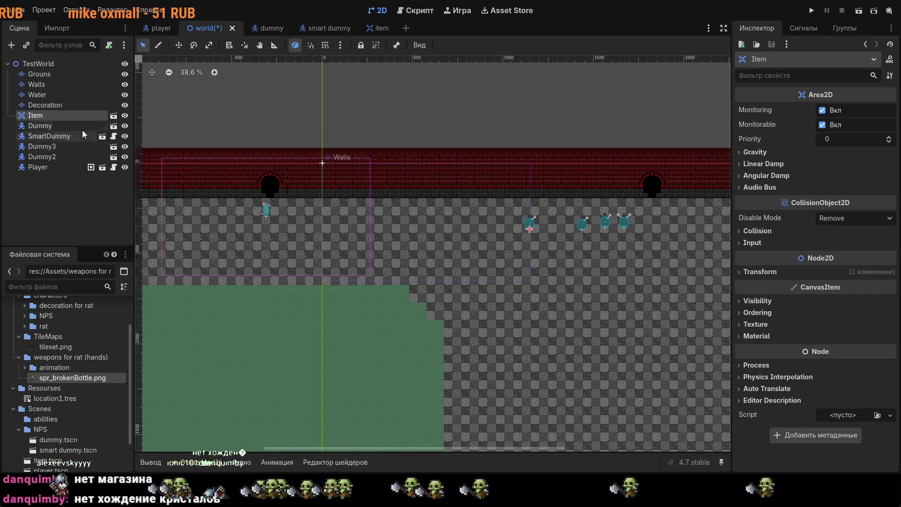
{"action": "mouse_move", "coordinate": [326, 162]}
{"action": "left_mouse_down"}
{"action": "mouse_move", "coordinate": [413, 148]}
{"action": "mouse_move", "coordinate": [441, 157]}
{"action": "left_mouse_up"}
{"action": "left_click", "coordinate": [431, 138]}
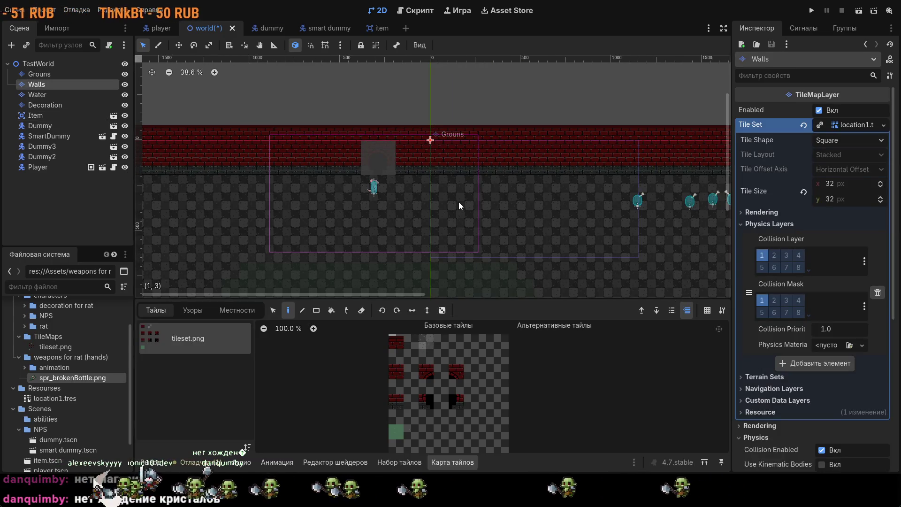
{"action": "key", "text": "ctrl+z"}
{"action": "left_click_drag", "start_coordinate": [46, 125], "coordinate": [50, 170]}
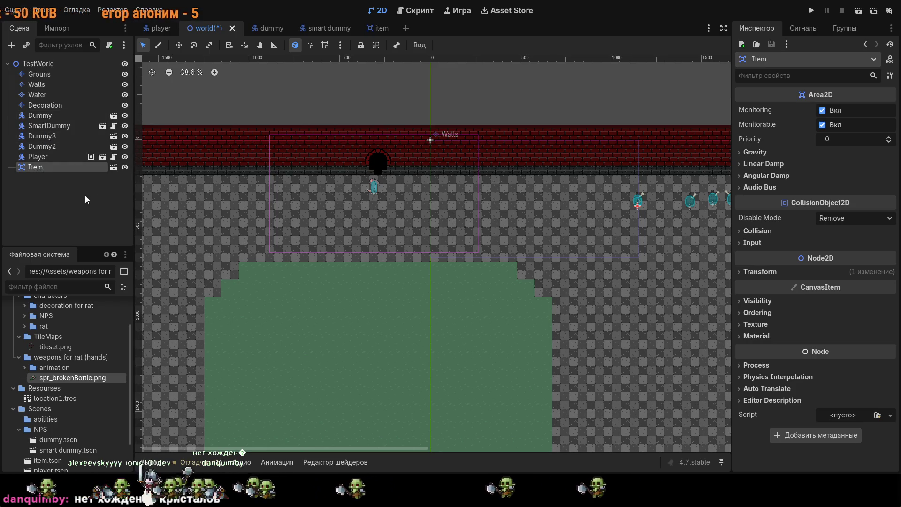
Step: Pan toward the rat and shift the Player within the level
{"action": "scroll", "coordinate": [435, 132], "scroll_direction": "up", "scroll_amount": 15}
{"action": "scroll", "coordinate": [409, 146], "scroll_direction": "down", "scroll_amount": 10}
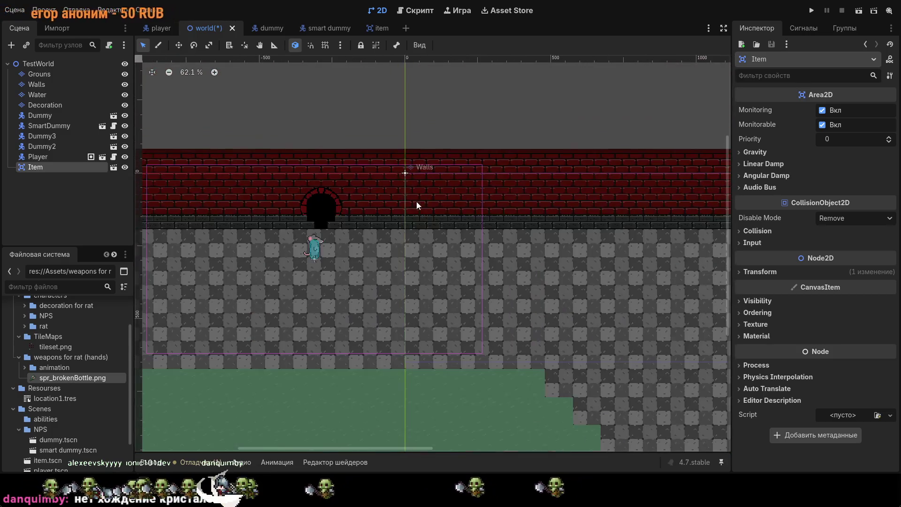
{"action": "mouse_move", "coordinate": [460, 310]}
{"action": "left_mouse_down"}
{"action": "mouse_move", "coordinate": [511, 201]}
{"action": "mouse_move", "coordinate": [541, 215]}
{"action": "left_mouse_up"}
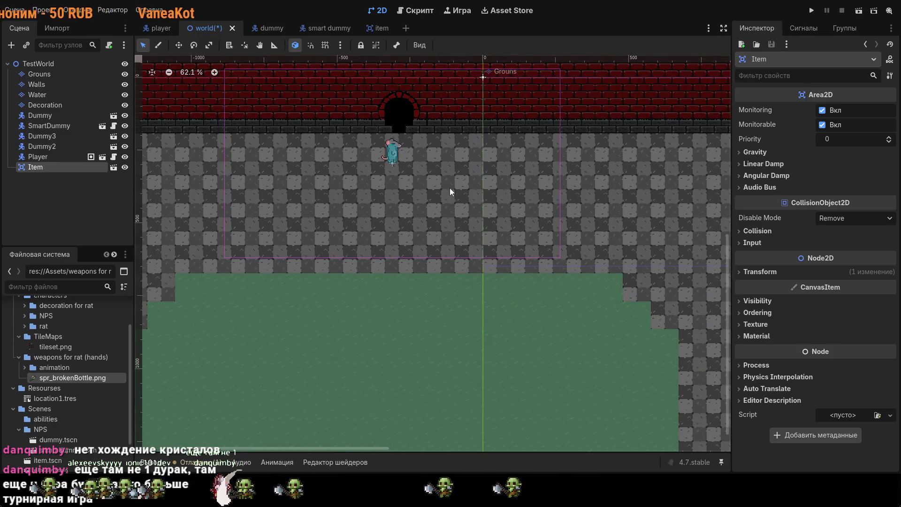
{"action": "scroll", "coordinate": [388, 163], "scroll_direction": "up", "scroll_amount": 3}
{"action": "scroll", "coordinate": [387, 164], "scroll_direction": "up", "scroll_amount": 5}
{"action": "left_click_drag", "start_coordinate": [387, 164], "coordinate": [438, 187]}
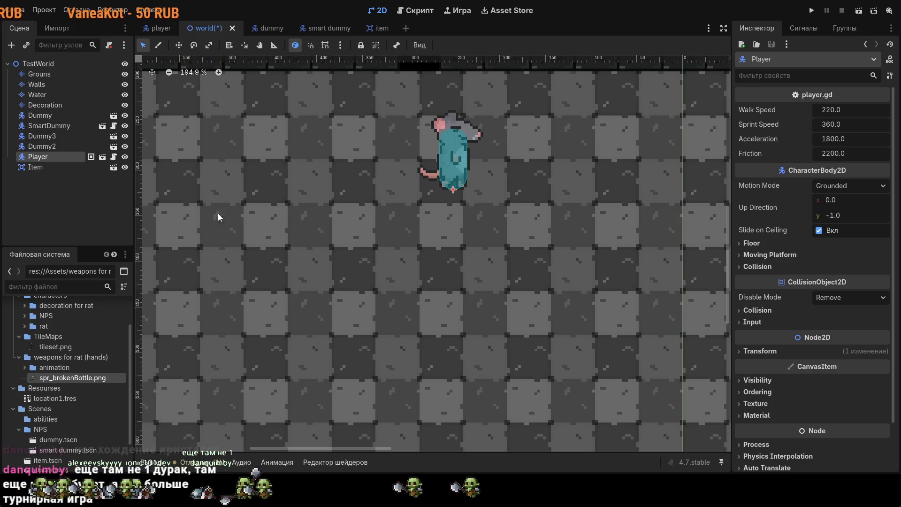
Step: Drag the Item broken-bottle pickup onto the floor beside the other pickup
{"action": "left_click", "coordinate": [36, 168]}
{"action": "scroll", "coordinate": [395, 257], "scroll_direction": "down", "scroll_amount": 10}
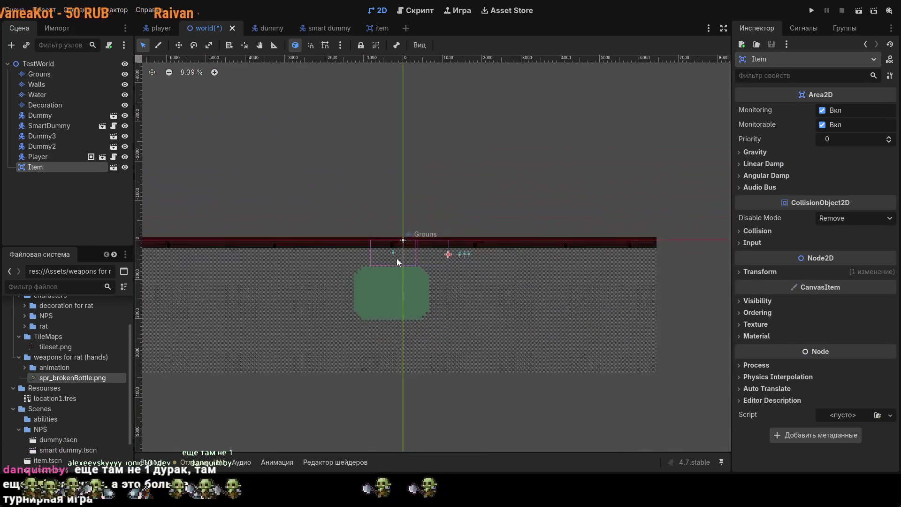
{"action": "scroll", "coordinate": [446, 250], "scroll_direction": "up", "scroll_amount": 10}
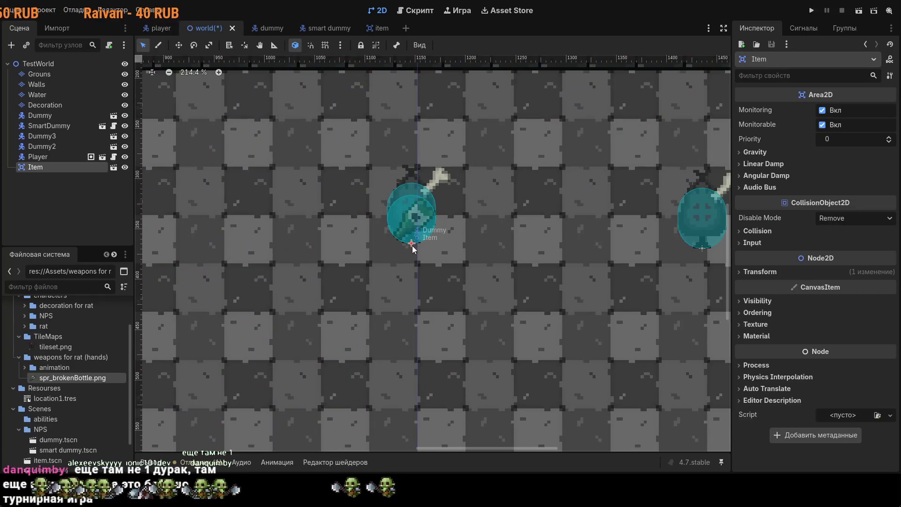
{"action": "mouse_move", "coordinate": [412, 246]}
{"action": "left_mouse_down"}
{"action": "mouse_move", "coordinate": [449, 299]}
{"action": "mouse_move", "coordinate": [650, 282]}
{"action": "mouse_move", "coordinate": [233, 162]}
{"action": "mouse_move", "coordinate": [246, 174]}
{"action": "mouse_move", "coordinate": [238, 183]}
{"action": "left_mouse_up"}
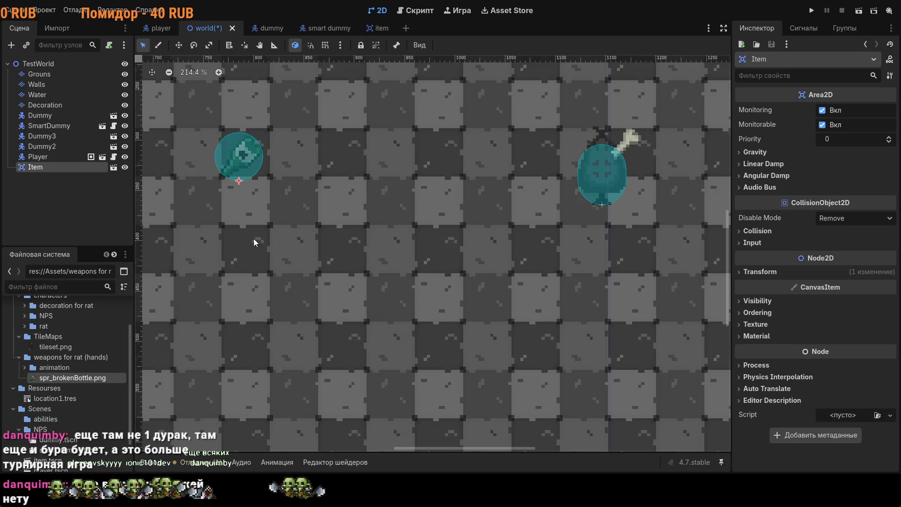
{"action": "scroll", "coordinate": [296, 254], "scroll_direction": "down", "scroll_amount": 2}
{"action": "scroll", "coordinate": [363, 281], "scroll_direction": "down", "scroll_amount": 3}
{"action": "left_click_drag", "start_coordinate": [363, 281], "coordinate": [646, 243]}
Step: Drag the bottle pickup lower, to the rat's lower right, and zoom to check placement
{"action": "mouse_move", "coordinate": [573, 196]}
{"action": "left_mouse_down"}
{"action": "mouse_move", "coordinate": [409, 171]}
{"action": "mouse_move", "coordinate": [428, 316]}
{"action": "left_mouse_up"}
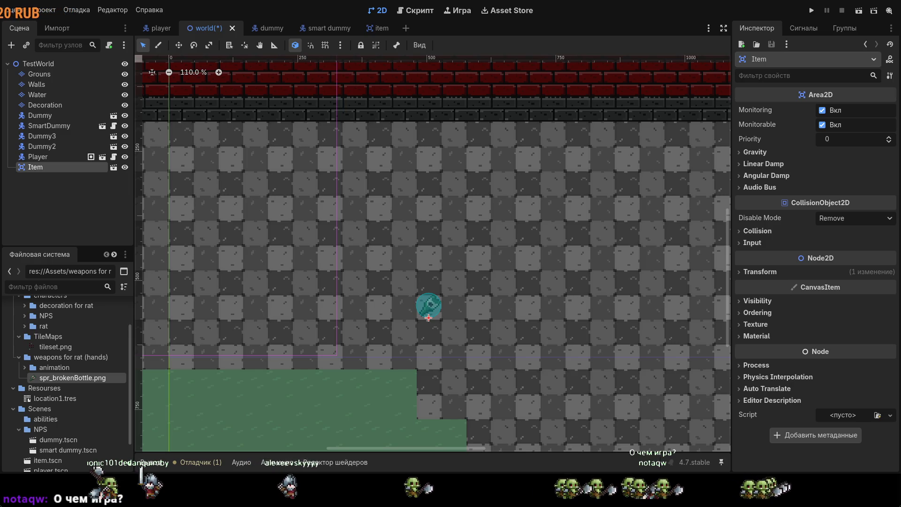
{"action": "scroll", "coordinate": [488, 137], "scroll_direction": "up", "scroll_amount": 6}
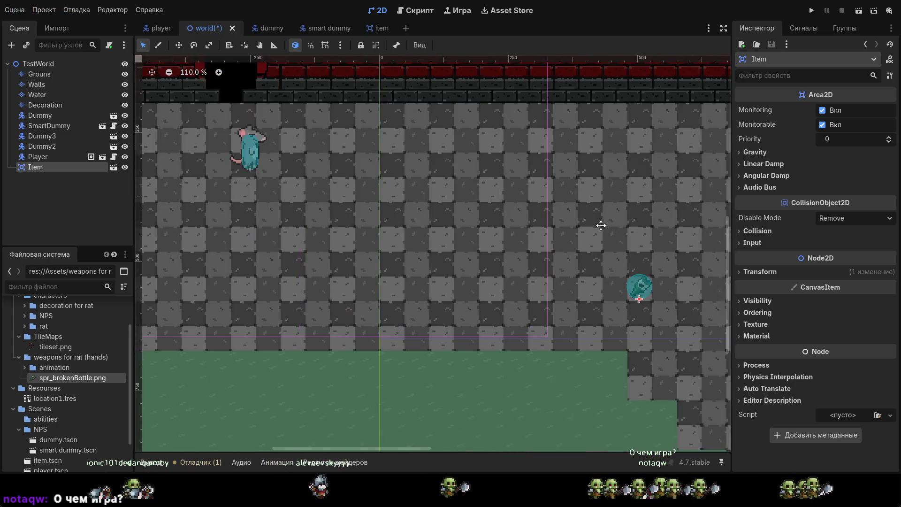
{"action": "scroll", "coordinate": [488, 141], "scroll_direction": "up", "scroll_amount": 9}
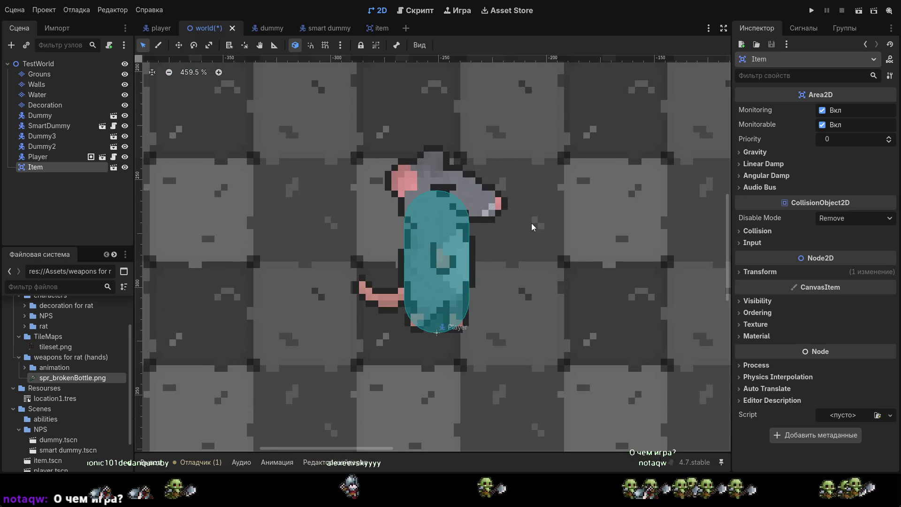
{"action": "scroll", "coordinate": [532, 227], "scroll_direction": "down", "scroll_amount": 7}
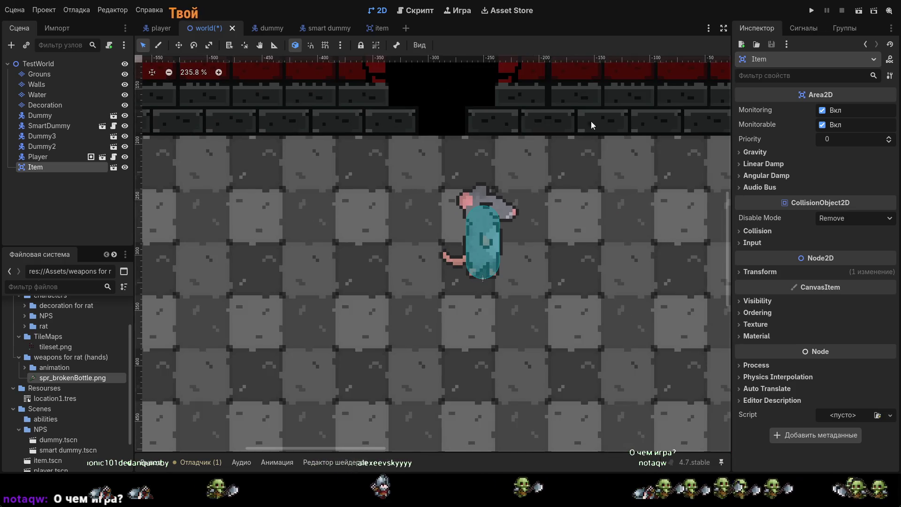
{"action": "scroll", "coordinate": [600, 251], "scroll_direction": "down", "scroll_amount": 6}
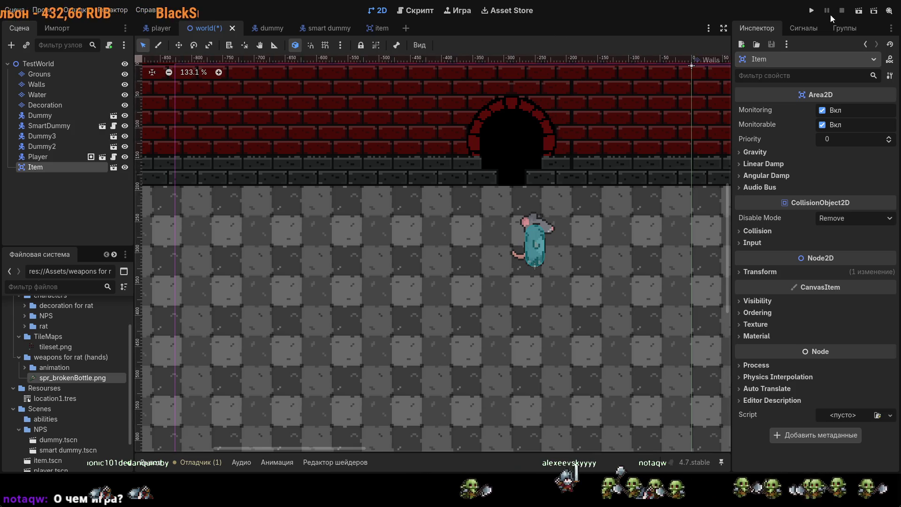
Step: Run the level, then set Camera2D smoothing speed to 1.0 and turn off position smoothing
{"action": "left_click", "coordinate": [812, 11]}
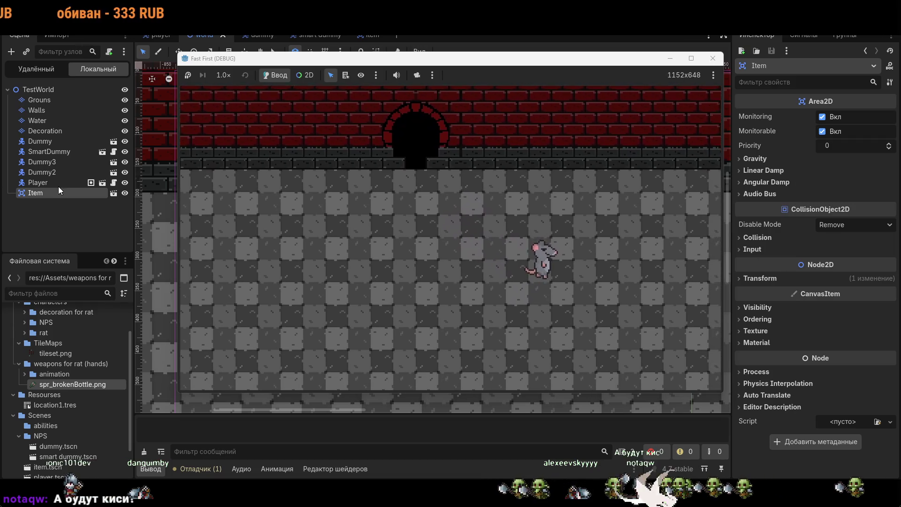
{"action": "left_click", "coordinate": [165, 36]}
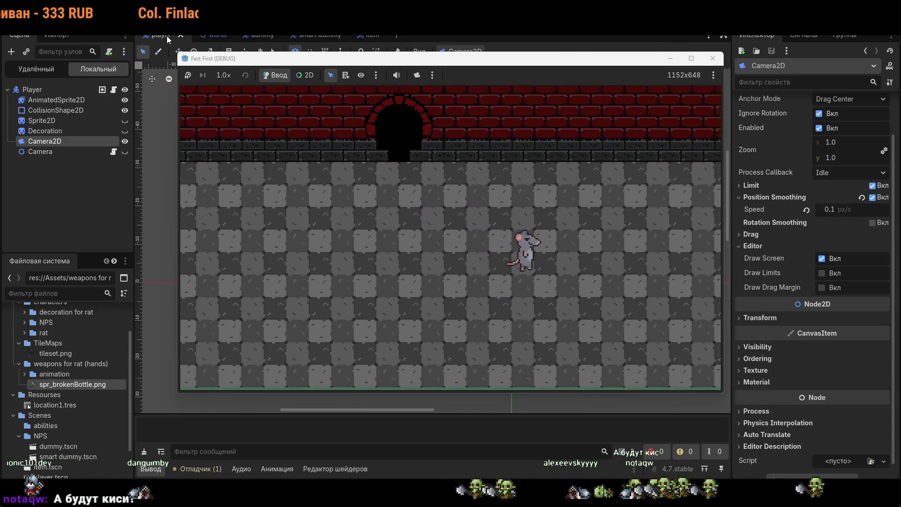
{"action": "left_click", "coordinate": [807, 210]}
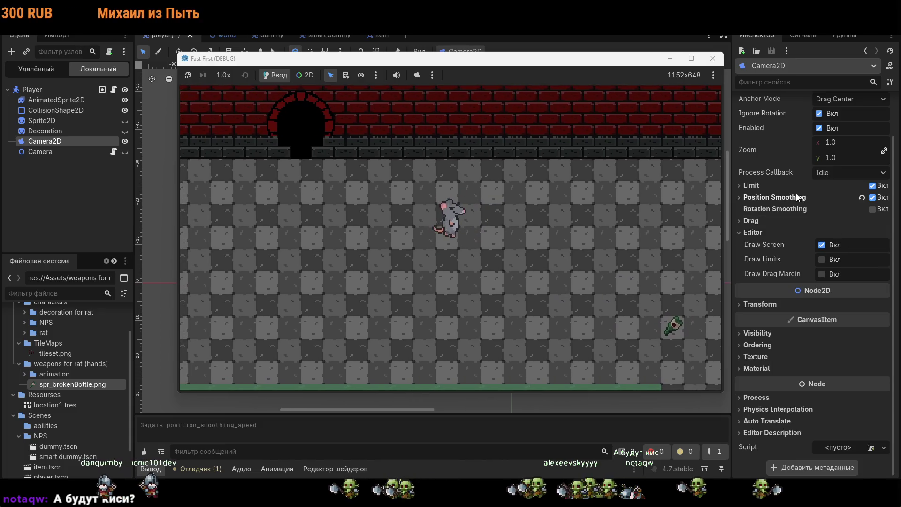
{"action": "left_click", "coordinate": [830, 209]}
{"action": "type", "text": "1"}
{"action": "key", "text": "Return"}
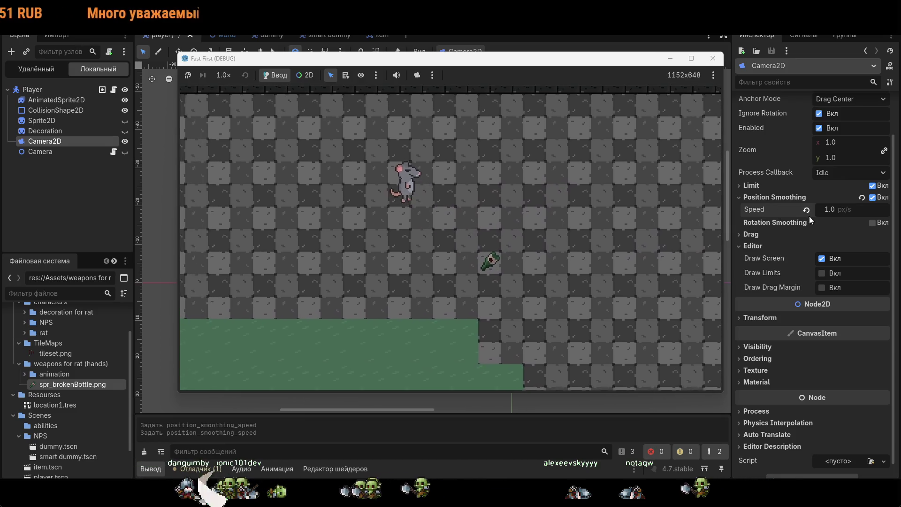
{"action": "left_click", "coordinate": [873, 197]}
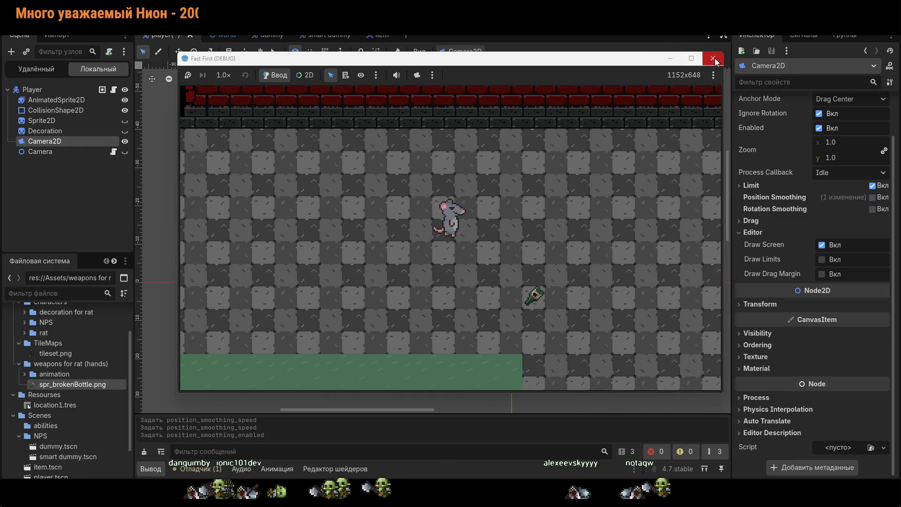
Step: Close the game, nest Camera2D under Camera, and run again with F5
{"action": "left_click", "coordinate": [713, 58]}
{"action": "left_click_drag", "start_coordinate": [42, 132], "coordinate": [44, 123]}
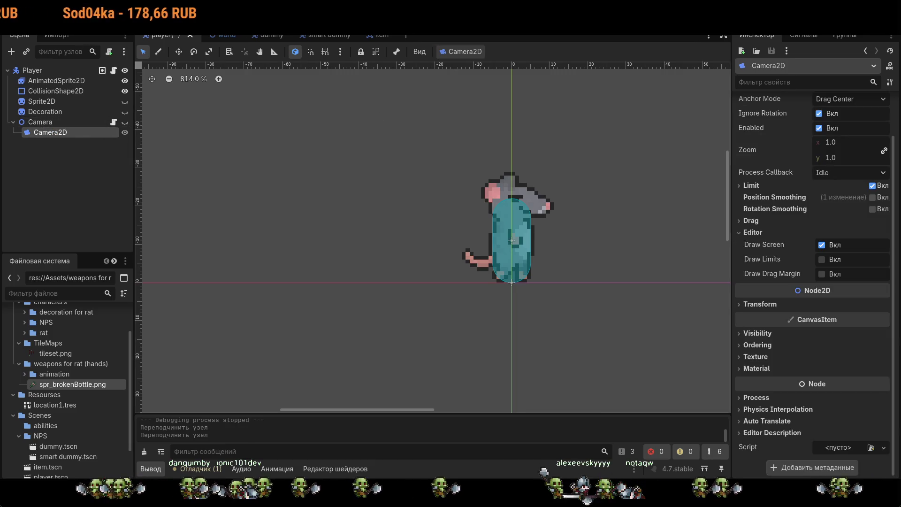
{"action": "key", "text": "F5"}
Step: Walk the rat around the room with W, A, S, D, then stop the game
{"action": "key", "text": "s"}
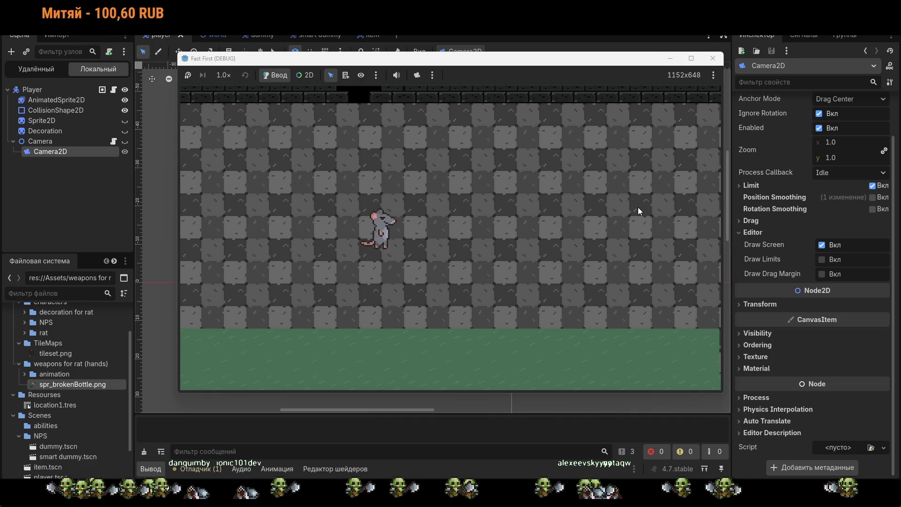
{"action": "key", "text": "w"}
{"action": "key", "text": "d"}
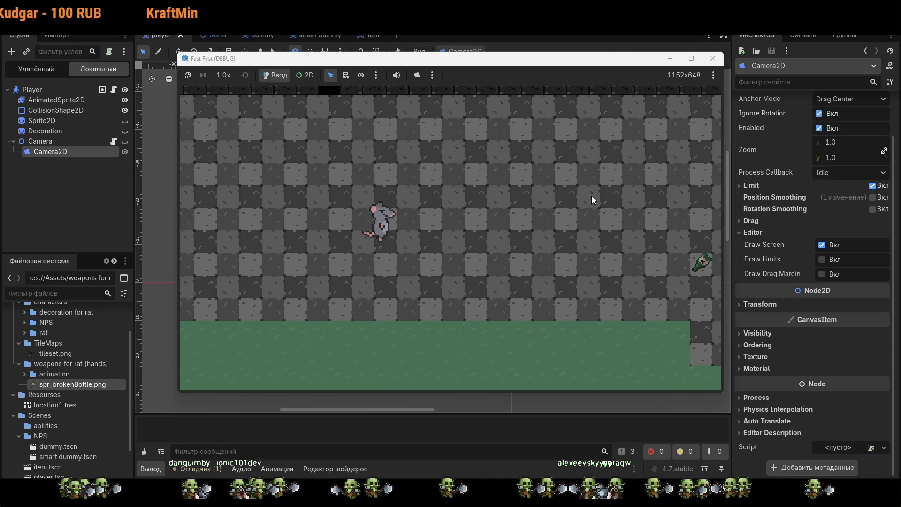
{"action": "key", "text": "d"}
{"action": "key", "text": "w"}
{"action": "key", "text": "s"}
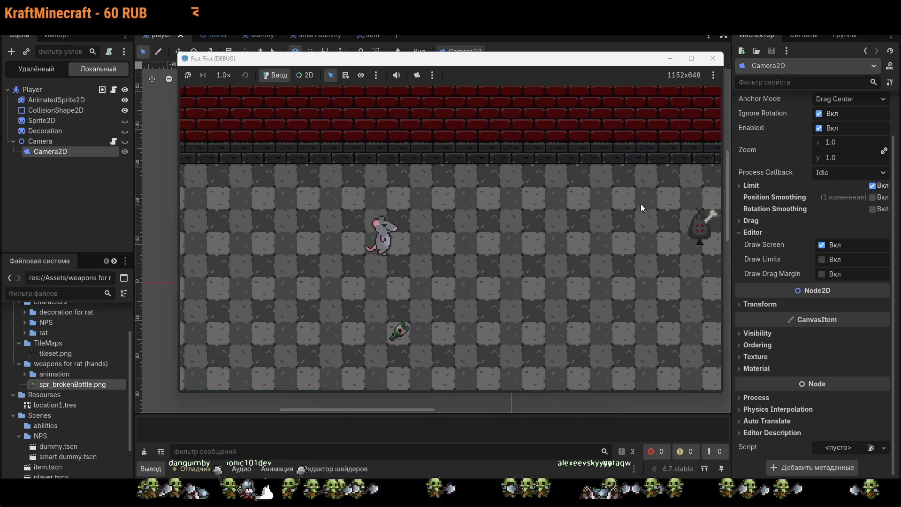
{"action": "key", "text": "s"}
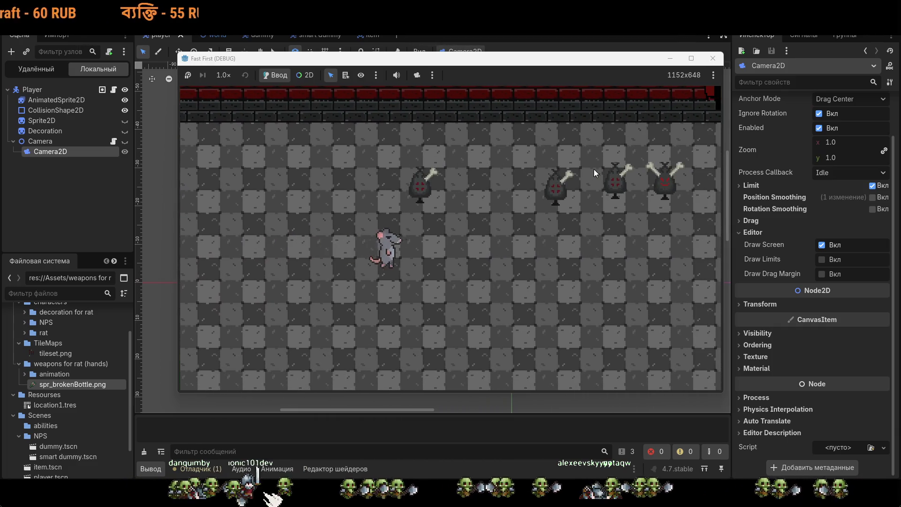
{"action": "key", "text": "s"}
{"action": "key", "text": "s"}
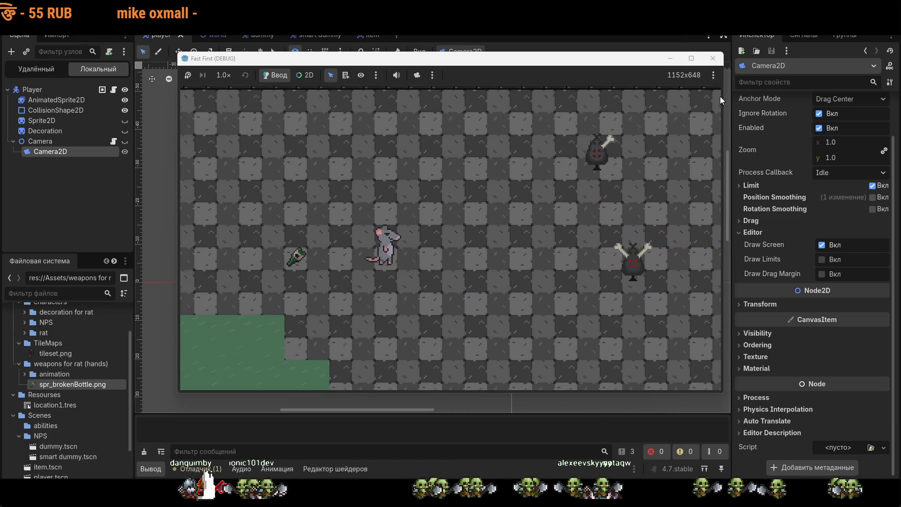
{"action": "left_click", "coordinate": [714, 75]}
{"action": "key", "text": "Escape"}
{"action": "key", "text": "F8"}
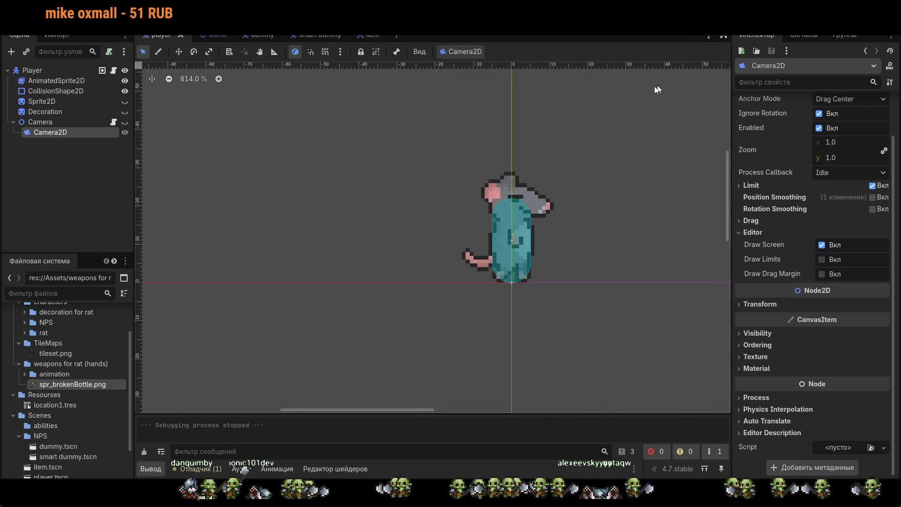
Step: Make Camera2D a direct child of Player and save the Player scene
{"action": "left_click_drag", "start_coordinate": [43, 120], "coordinate": [42, 118]}
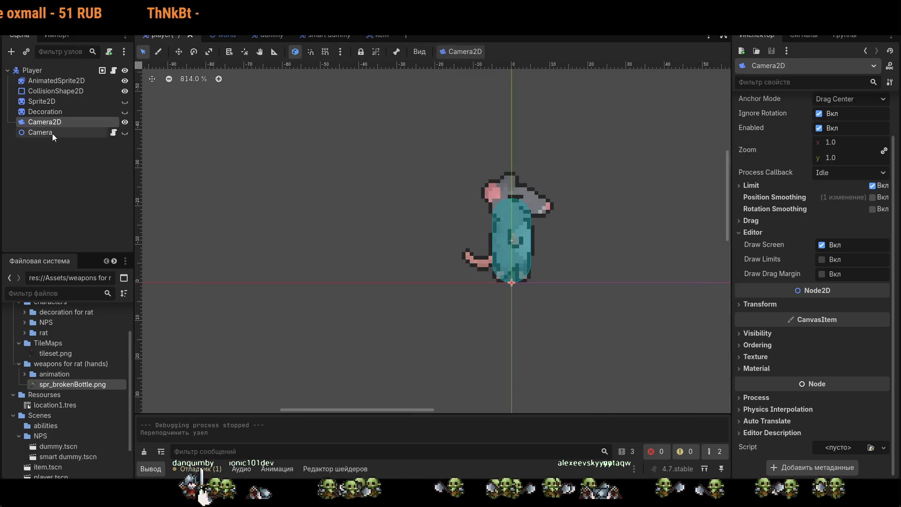
{"action": "key", "text": "ctrl+s"}
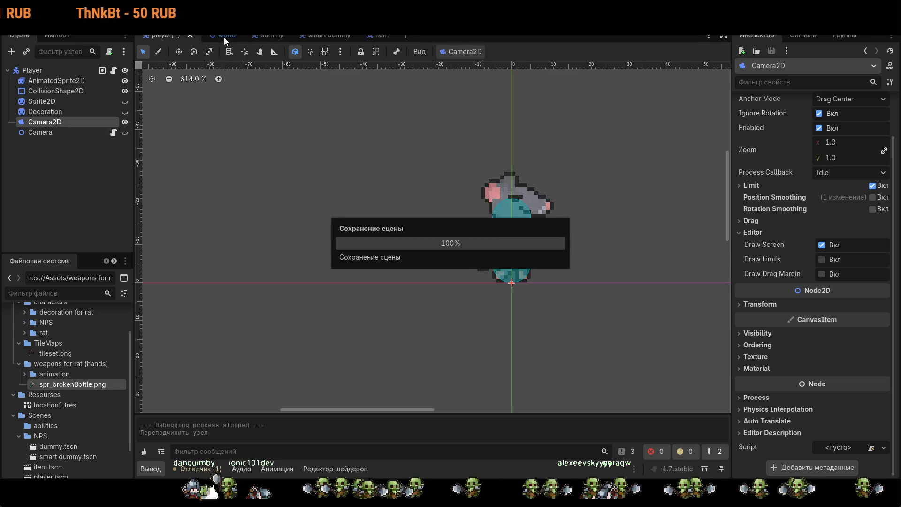
{"action": "left_click", "coordinate": [224, 37]}
Step: In TestWorld, move Player below Item in the tree, select it, and pan to the water
{"action": "mouse_move", "coordinate": [41, 163]}
{"action": "left_mouse_down"}
{"action": "mouse_move", "coordinate": [41, 173]}
{"action": "mouse_move", "coordinate": [35, 159]}
{"action": "left_mouse_up"}
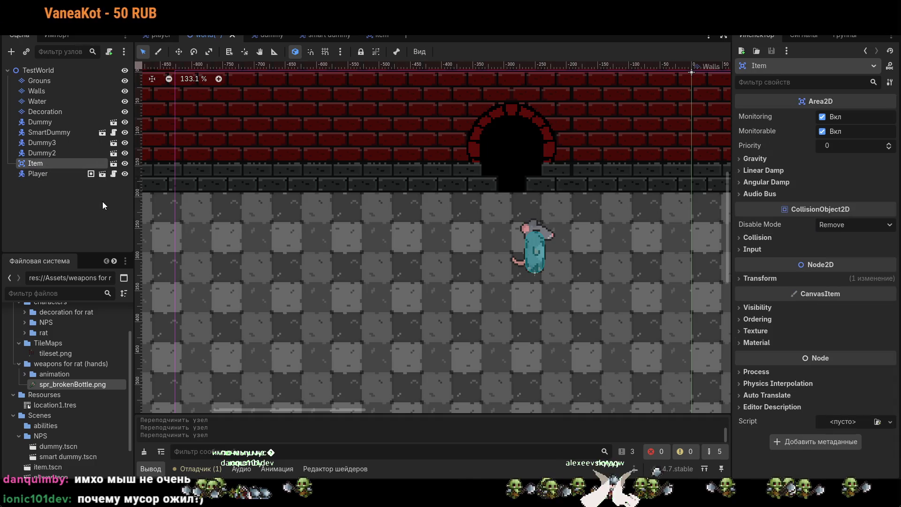
{"action": "left_click", "coordinate": [58, 176]}
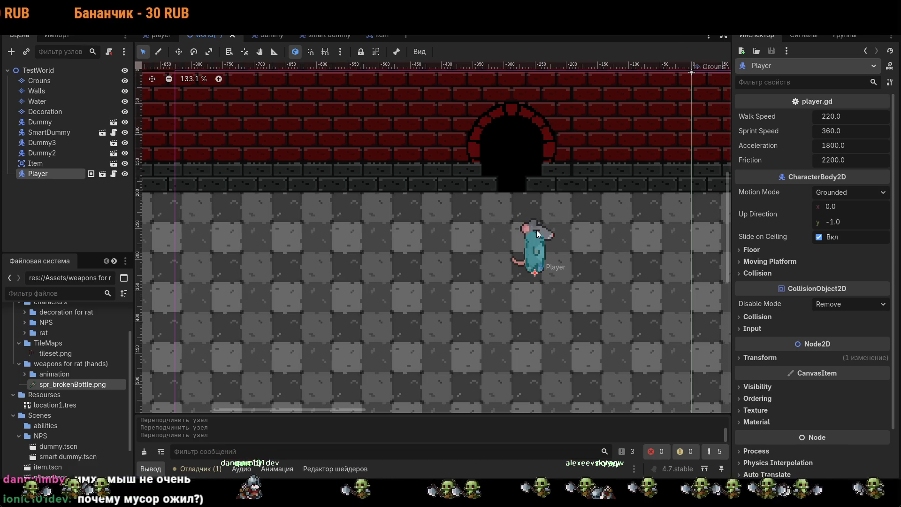
{"action": "scroll", "coordinate": [537, 230], "scroll_direction": "down", "scroll_amount": 6}
{"action": "scroll", "coordinate": [283, 175], "scroll_direction": "up", "scroll_amount": 7}
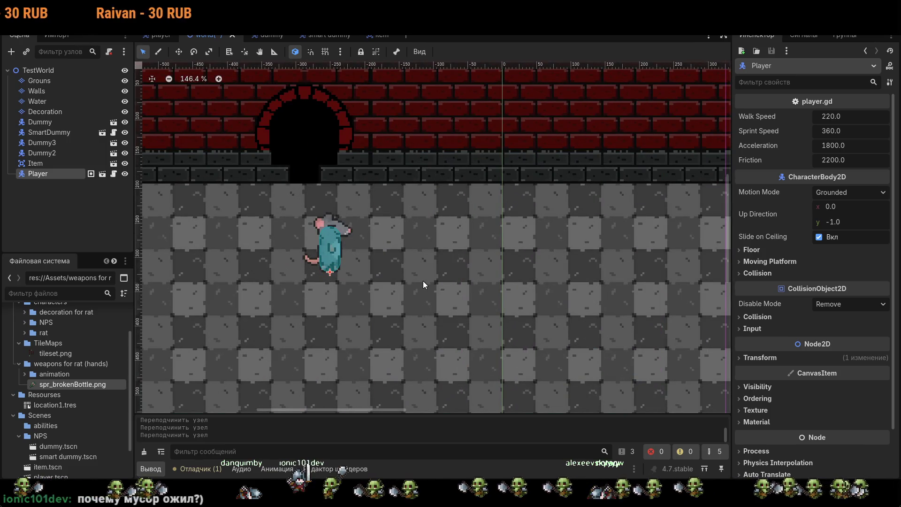
{"action": "scroll", "coordinate": [424, 281], "scroll_direction": "down", "scroll_amount": 4}
{"action": "scroll", "coordinate": [424, 281], "scroll_direction": "down", "scroll_amount": 3}
{"action": "mouse_move", "coordinate": [505, 328]}
{"action": "left_mouse_down"}
{"action": "mouse_move", "coordinate": [314, 252]}
{"action": "mouse_move", "coordinate": [497, 268]}
{"action": "left_mouse_up"}
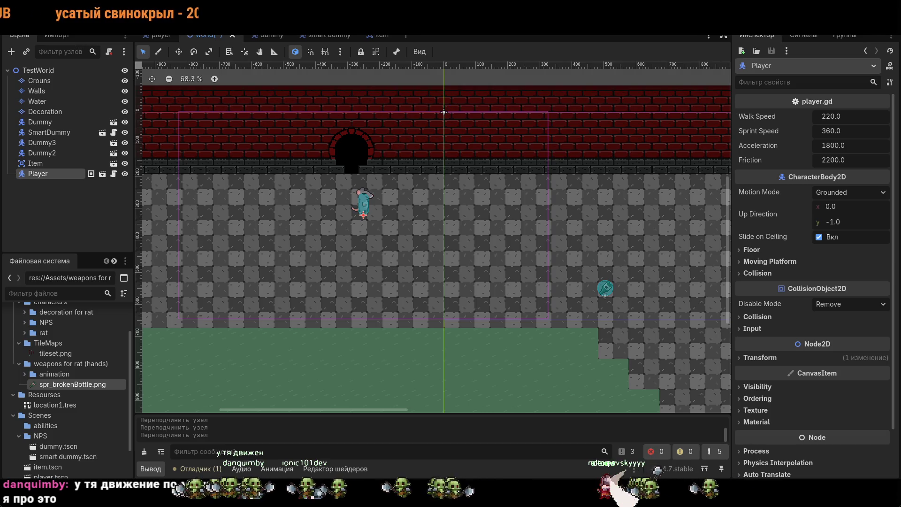
Step: Run TestWorld with F5, walk the rat around, then stop the game
{"action": "key", "text": "F5"}
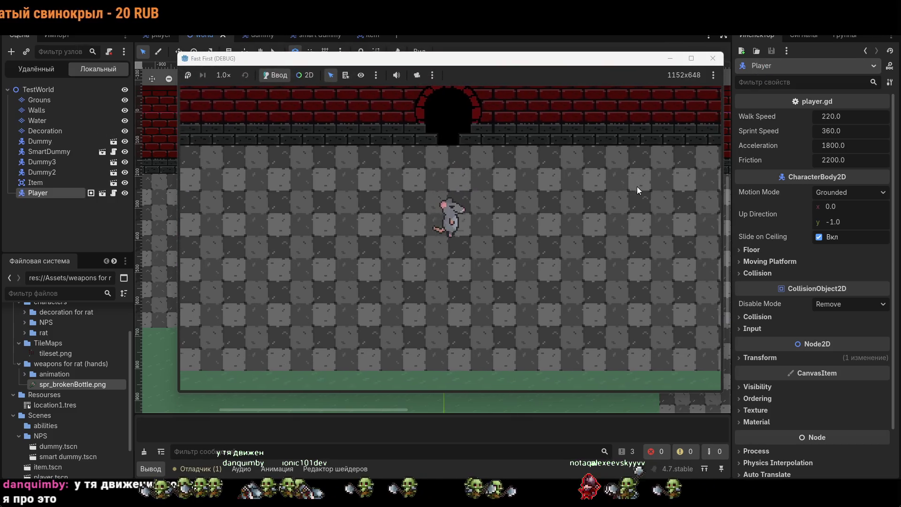
{"action": "key", "text": "w"}
{"action": "key", "text": "s"}
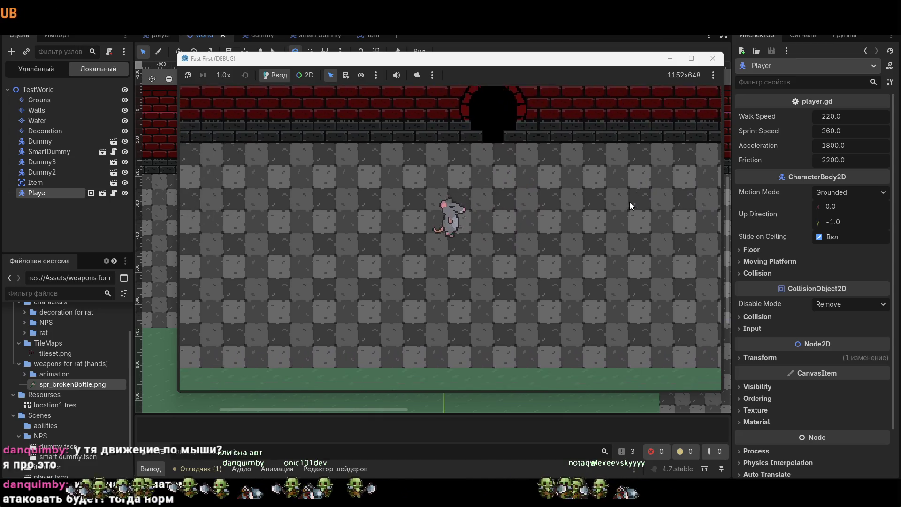
{"action": "key", "text": "d"}
{"action": "key", "text": "s"}
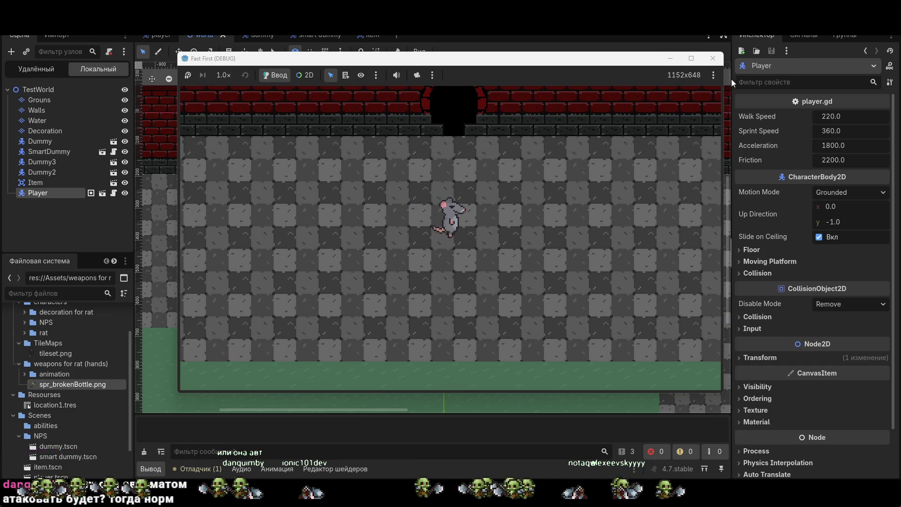
{"action": "left_click", "coordinate": [712, 58]}
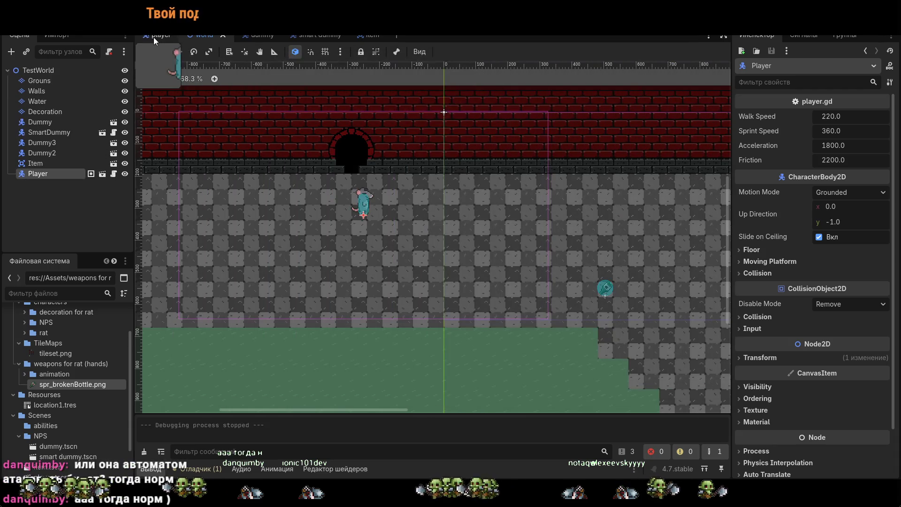
Step: Nest Camera2D under Camera in the Player scene, rerun, and walk the rat to compare
{"action": "left_click", "coordinate": [160, 35]}
{"action": "left_click_drag", "start_coordinate": [46, 121], "coordinate": [52, 133]}
{"action": "key", "text": "F5"}
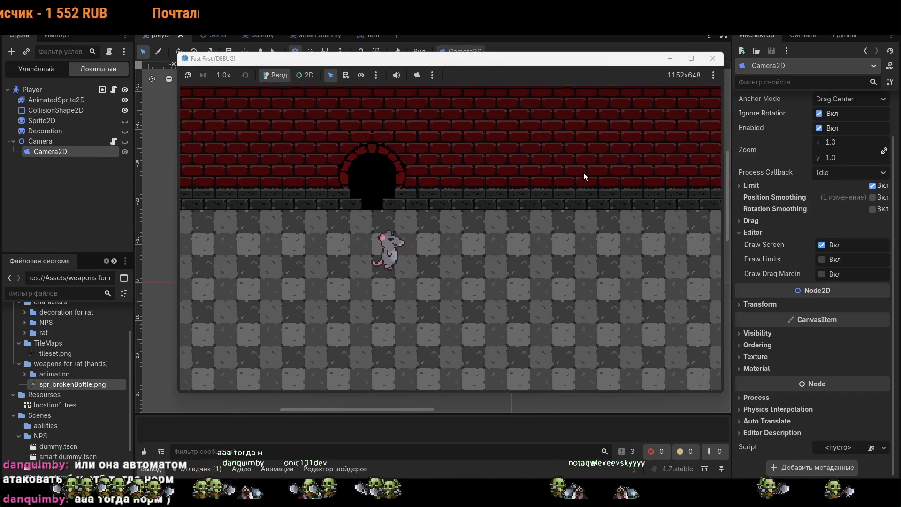
{"action": "key", "text": "a"}
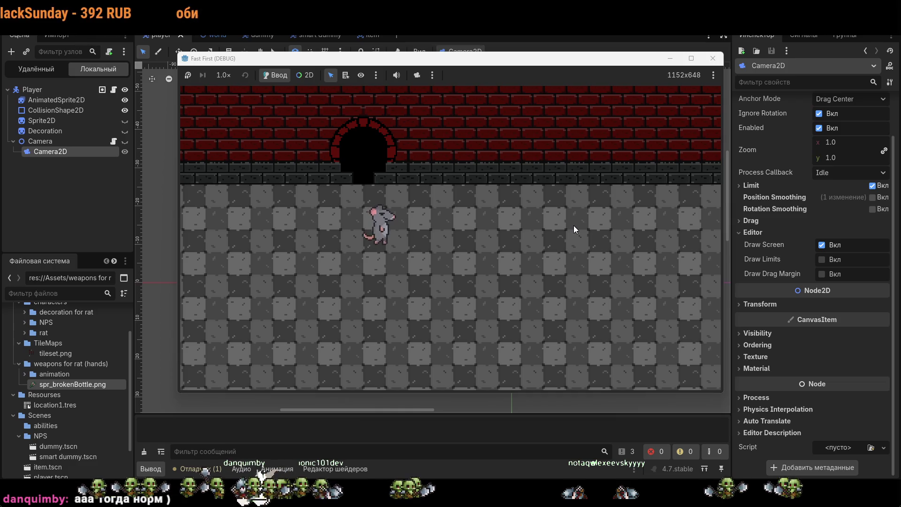
{"action": "key", "text": "d"}
{"action": "key", "text": "w"}
{"action": "key", "text": "s"}
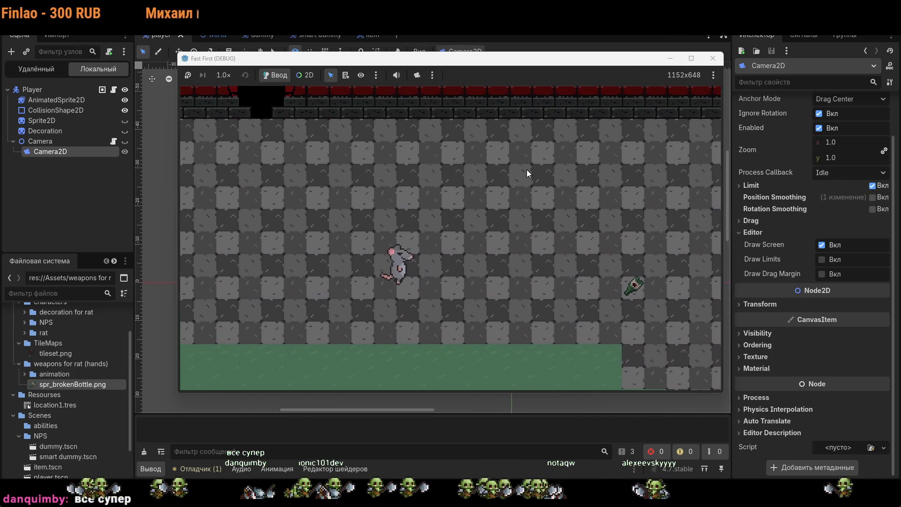
{"action": "left_click", "coordinate": [720, 64]}
Step: Put Camera2D directly under Player, run TestWorld, walk the rat around, then stop
{"action": "left_click_drag", "start_coordinate": [59, 132], "coordinate": [55, 118]}
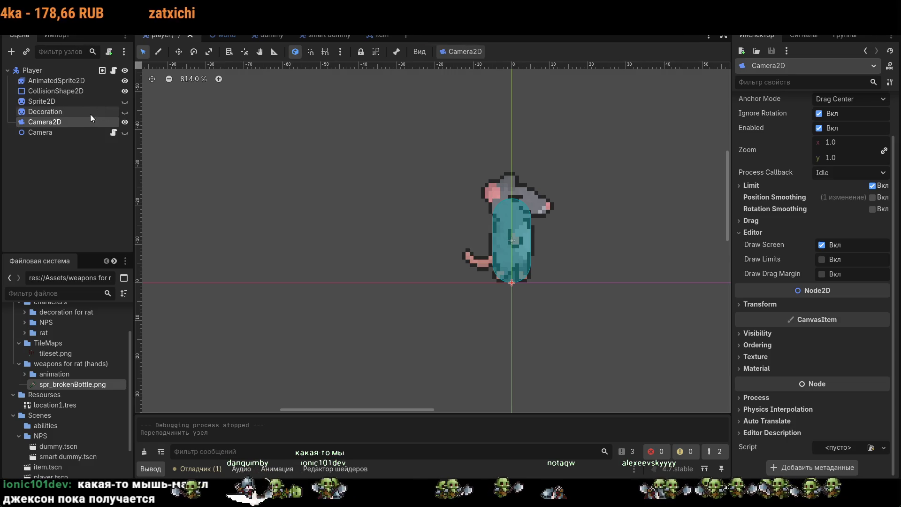
{"action": "key", "text": "F5"}
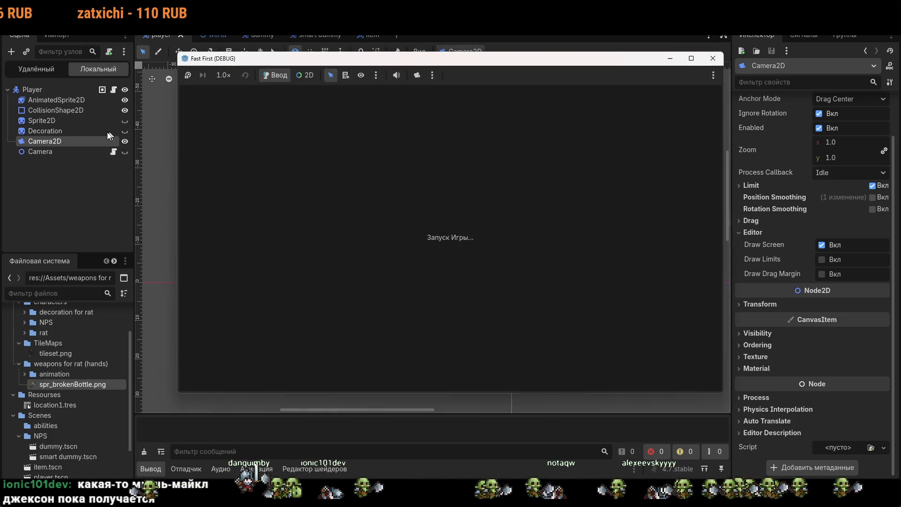
{"action": "key", "text": "a"}
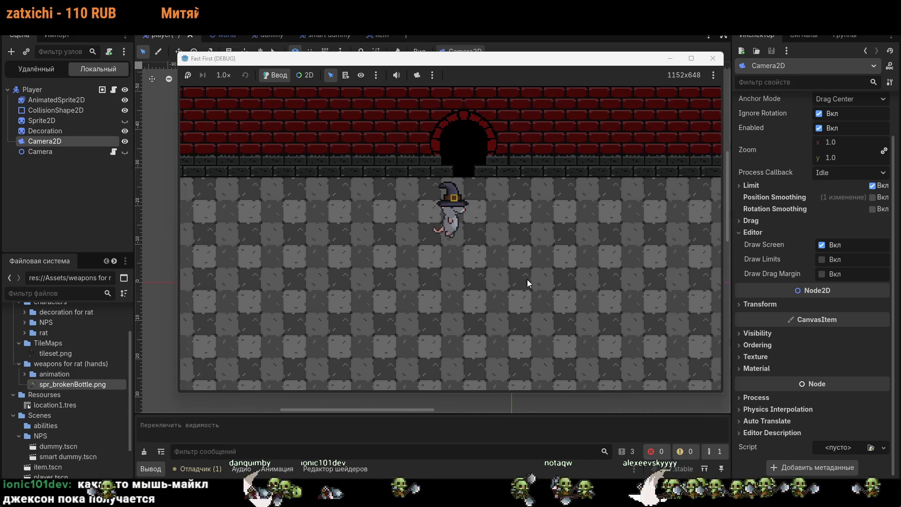
{"action": "key", "text": "a"}
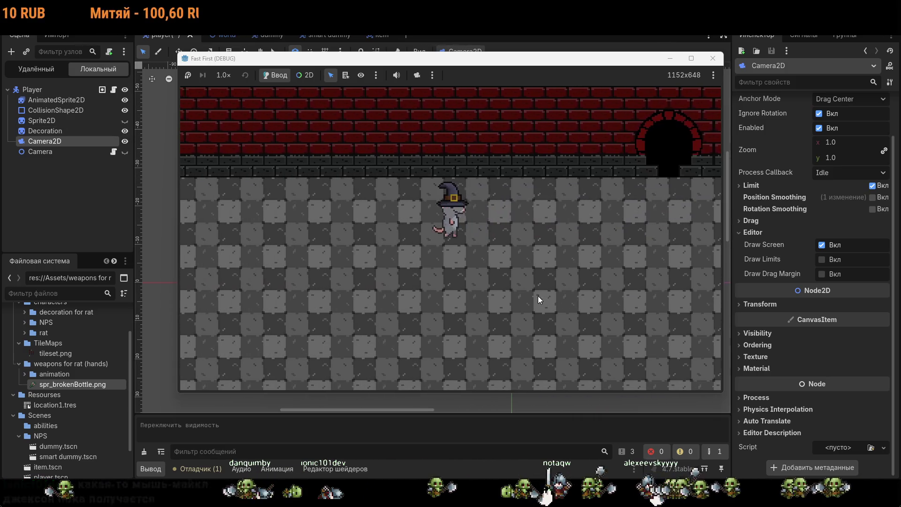
{"action": "key", "text": "d"}
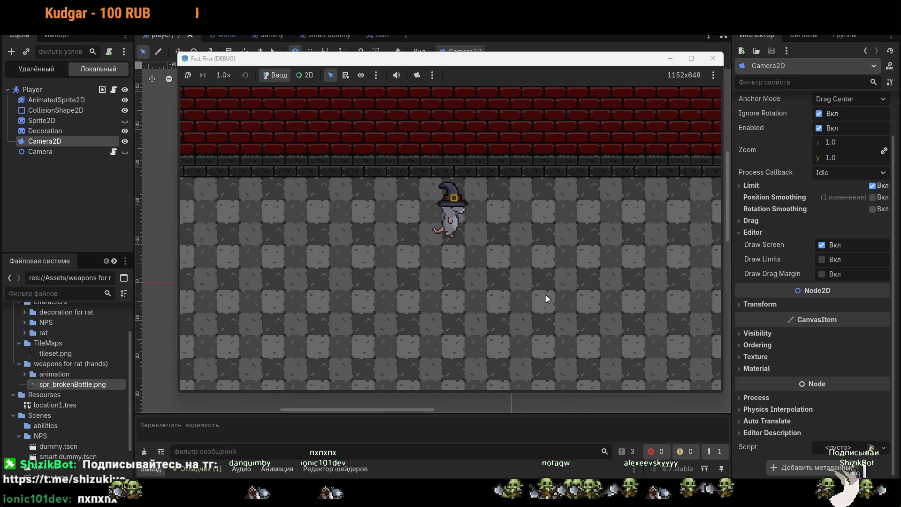
{"action": "key", "text": "s"}
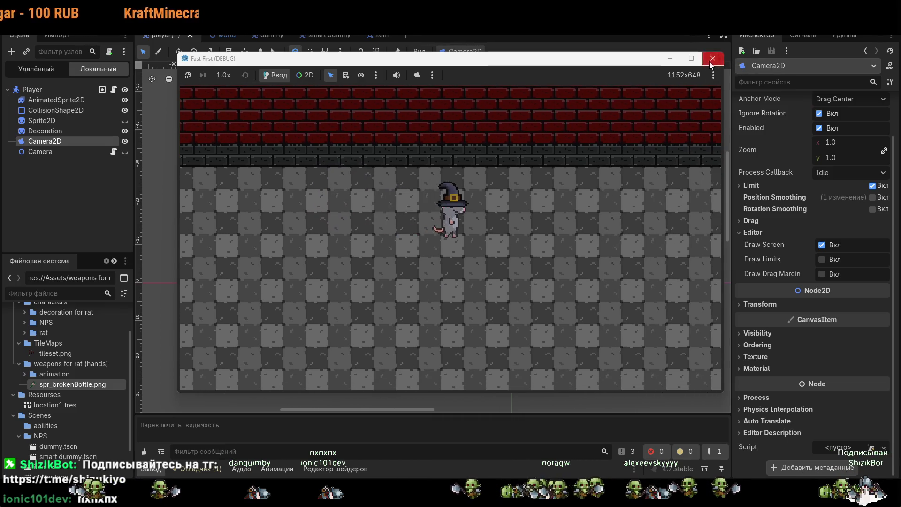
{"action": "left_click", "coordinate": [713, 58]}
{"action": "scroll", "coordinate": [491, 222], "scroll_direction": "up", "scroll_amount": 5}
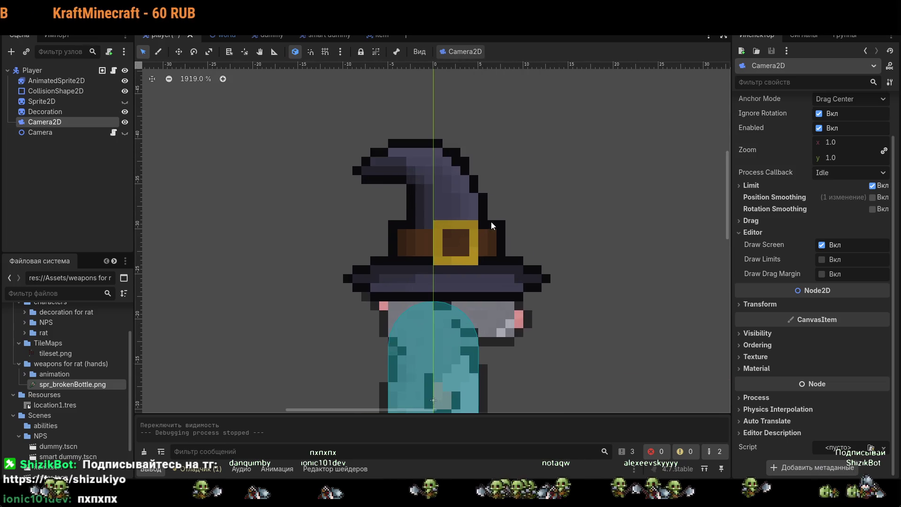
{"action": "scroll", "coordinate": [513, 312], "scroll_direction": "down", "scroll_amount": 9}
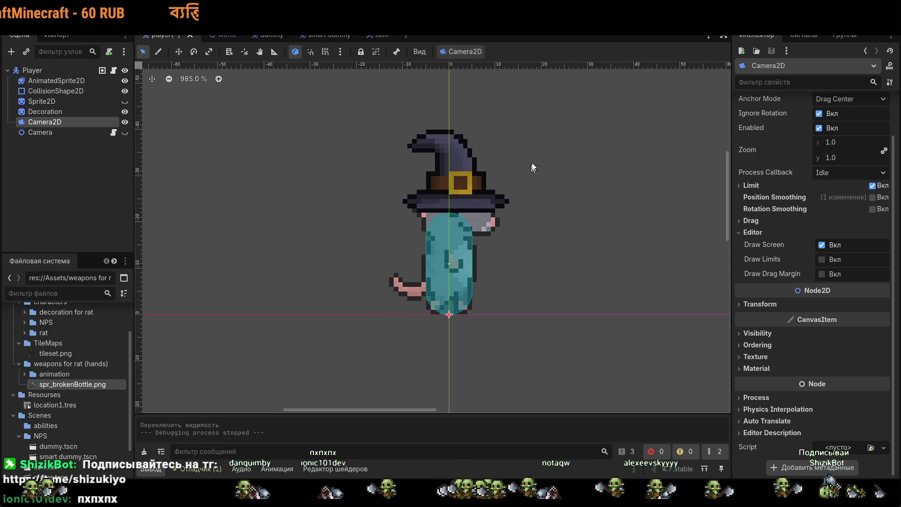
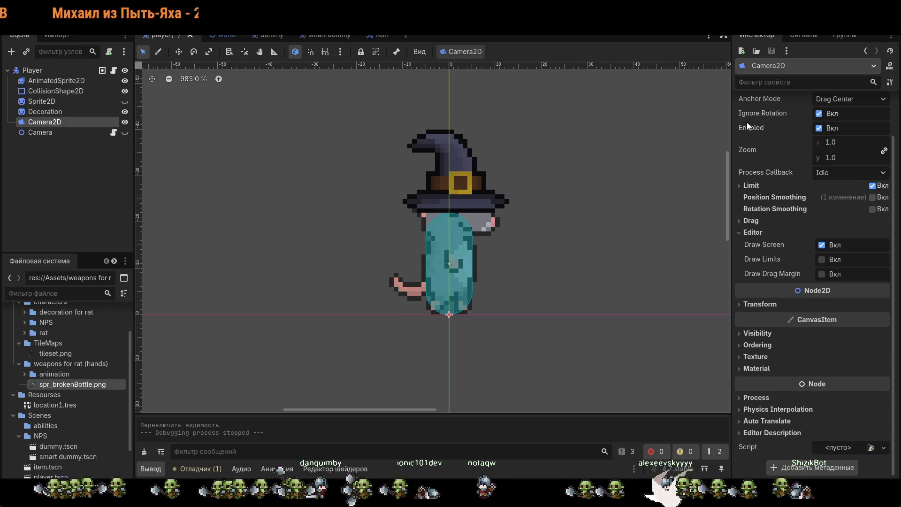
Step: Run the game with F5, walk the hatted rat left and right along the brick corridor, then stop it
{"action": "key", "text": "F5"}
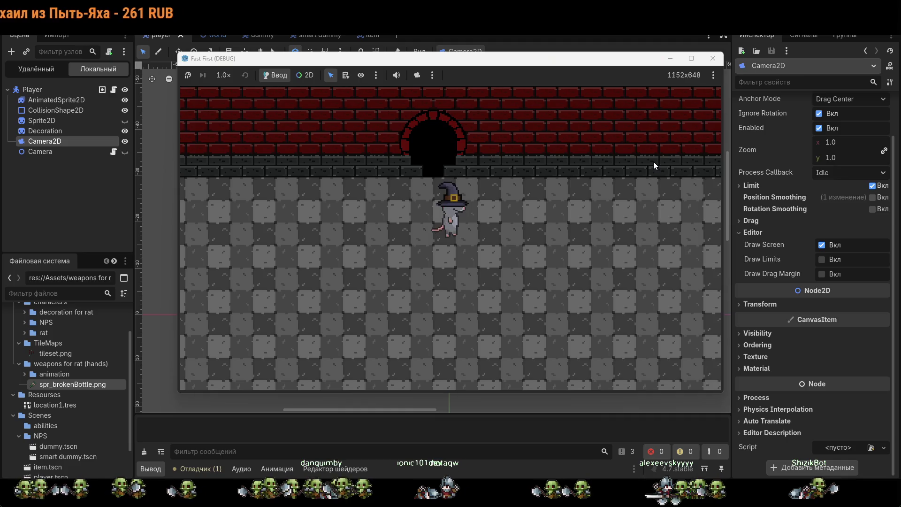
{"action": "key", "text": "a"}
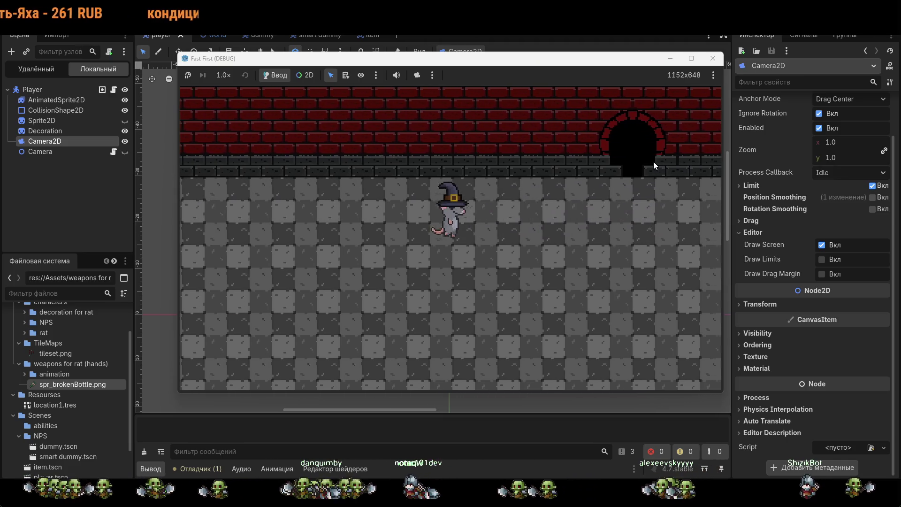
{"action": "key", "text": "a"}
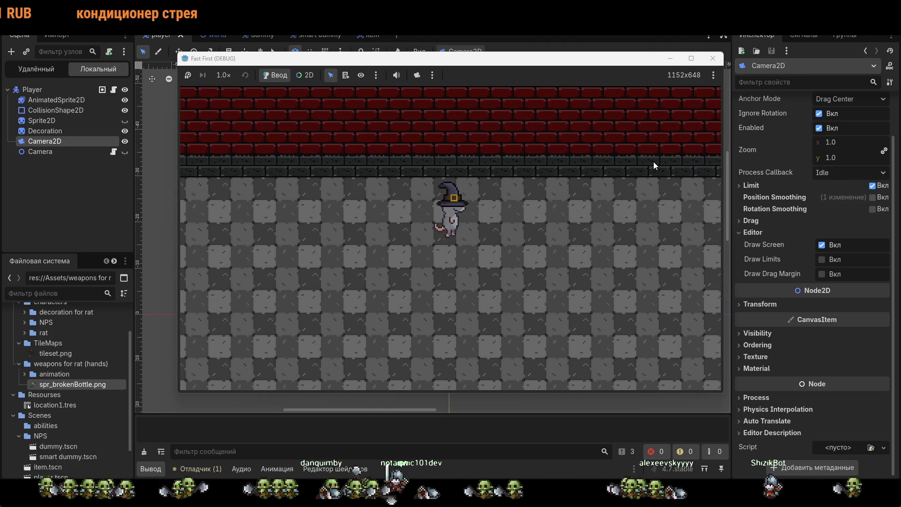
{"action": "key", "text": "a"}
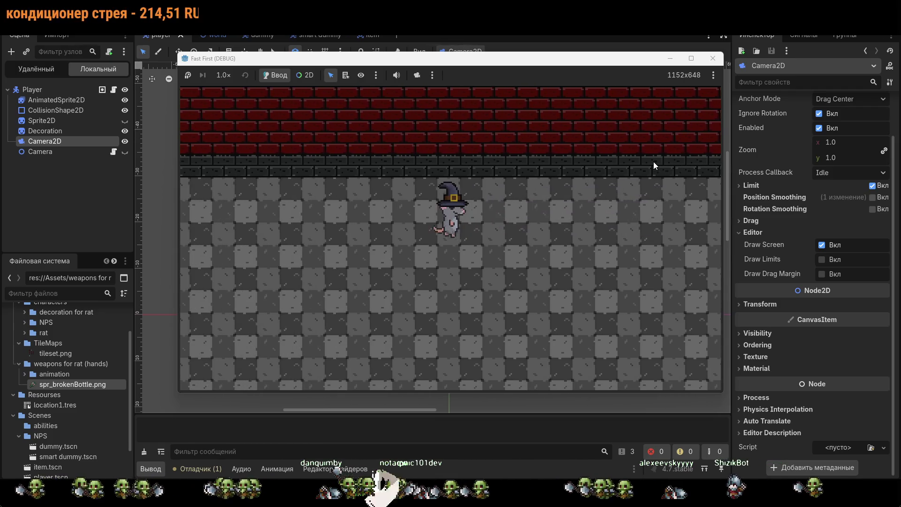
{"action": "key", "text": "a"}
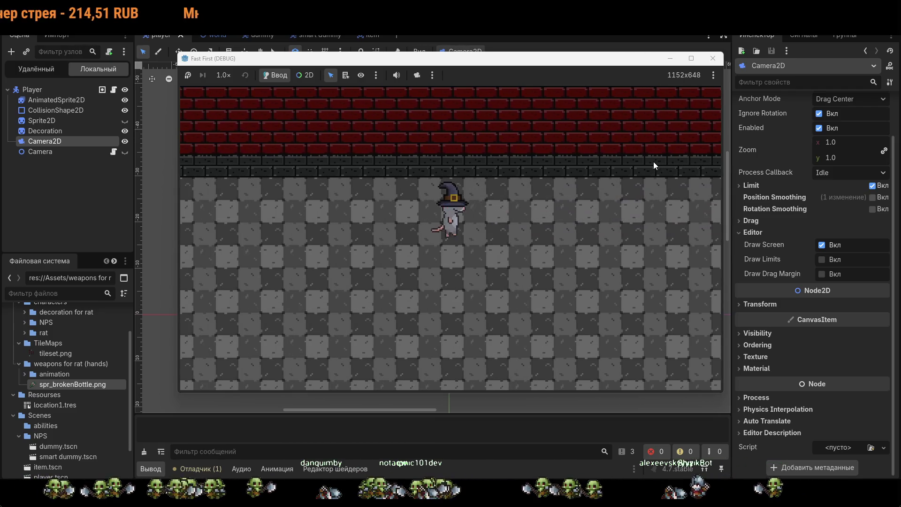
{"action": "key", "text": "a"}
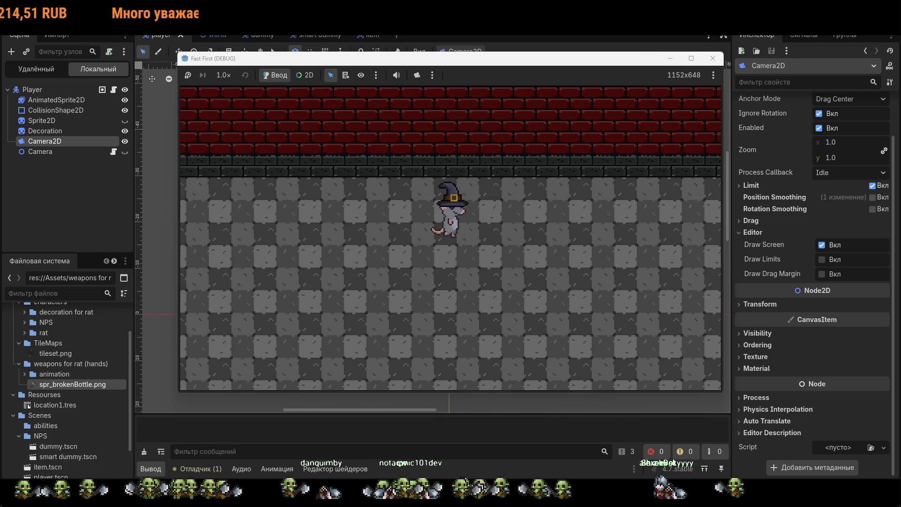
{"action": "key", "text": "d"}
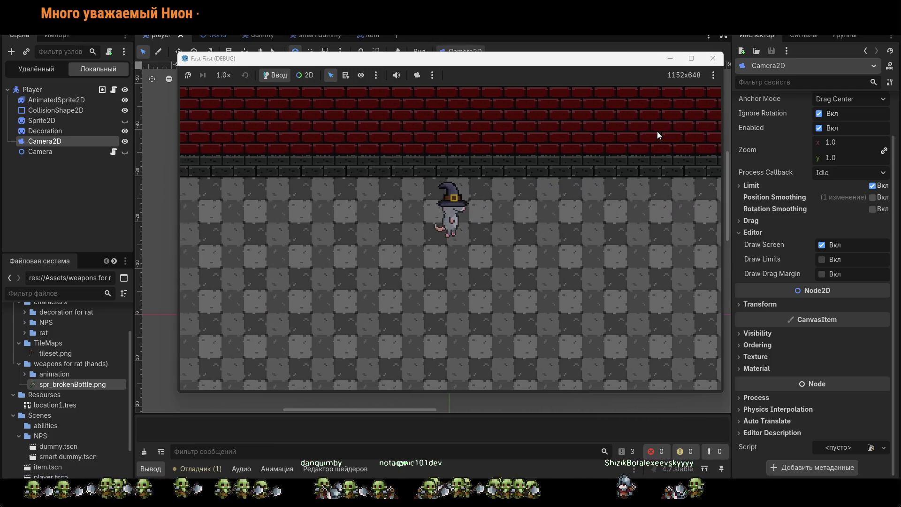
{"action": "key", "text": "a"}
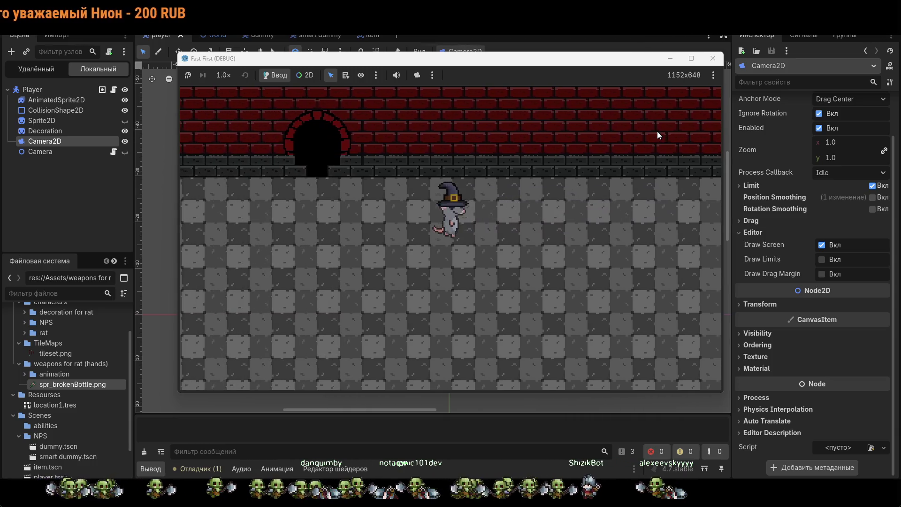
{"action": "key", "text": "a"}
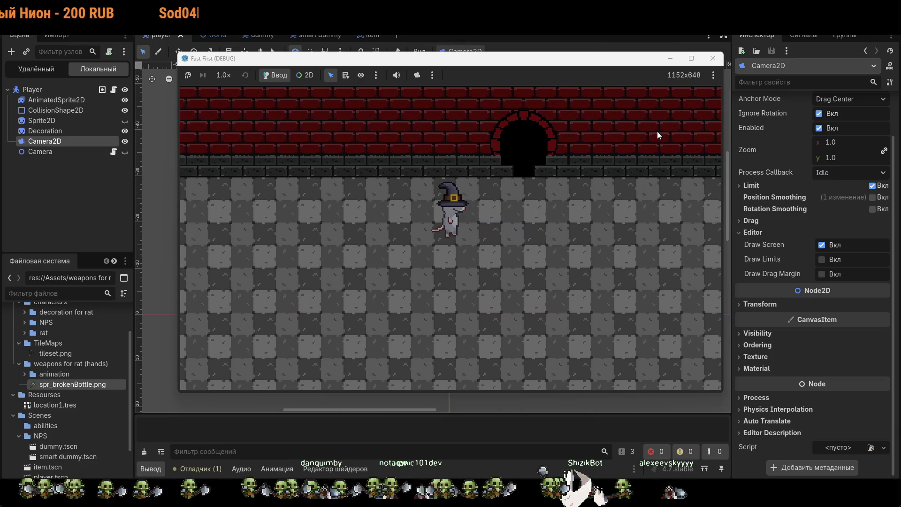
{"action": "key", "text": "a"}
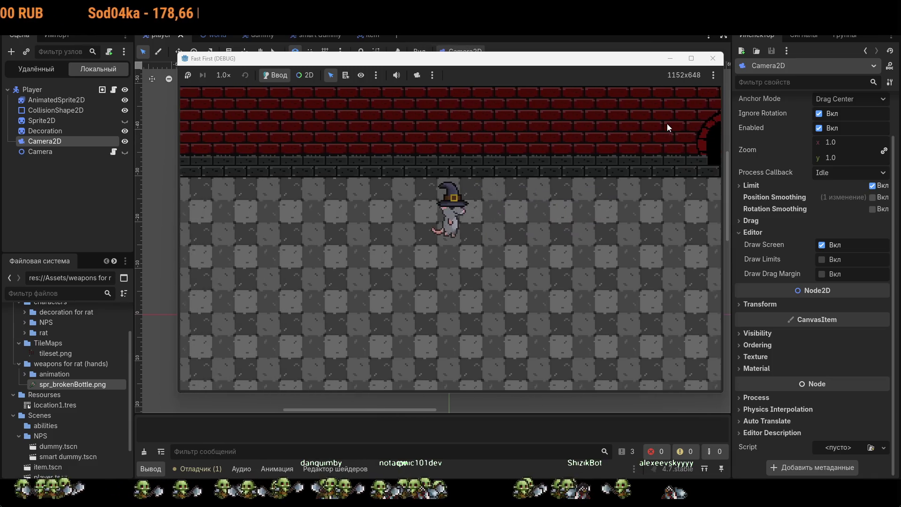
{"action": "key", "text": "a"}
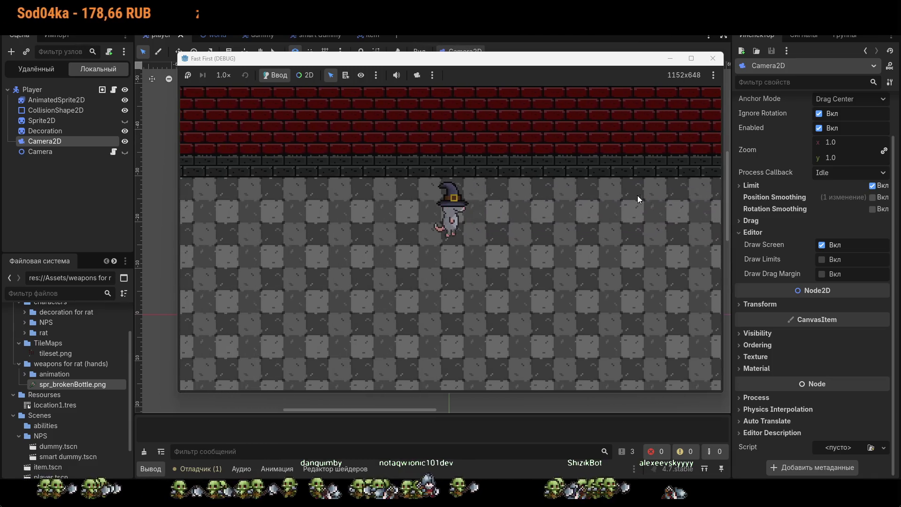
{"action": "key", "text": "a"}
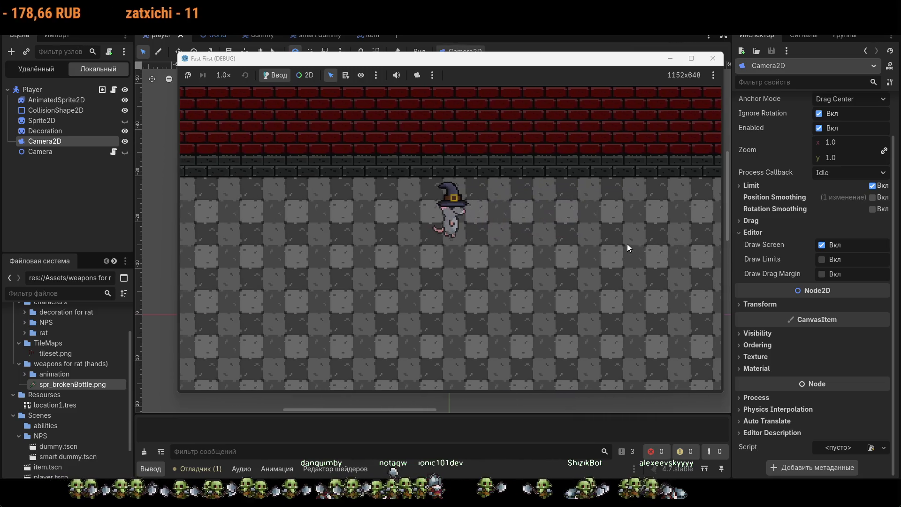
{"action": "key", "text": "a"}
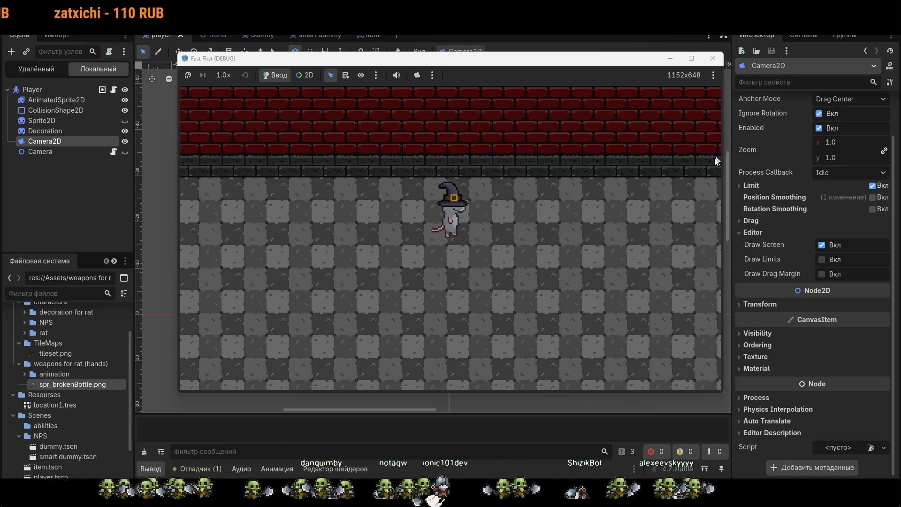
{"action": "key", "text": "a"}
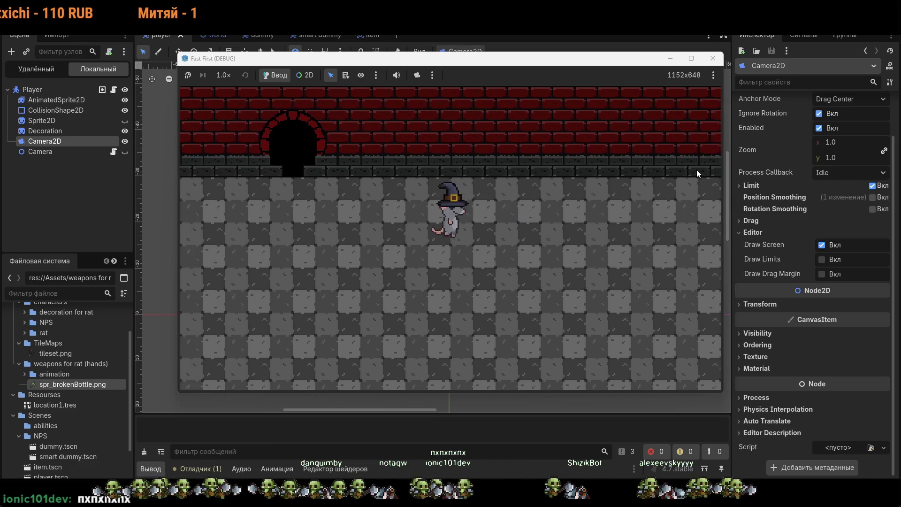
{"action": "key", "text": "a"}
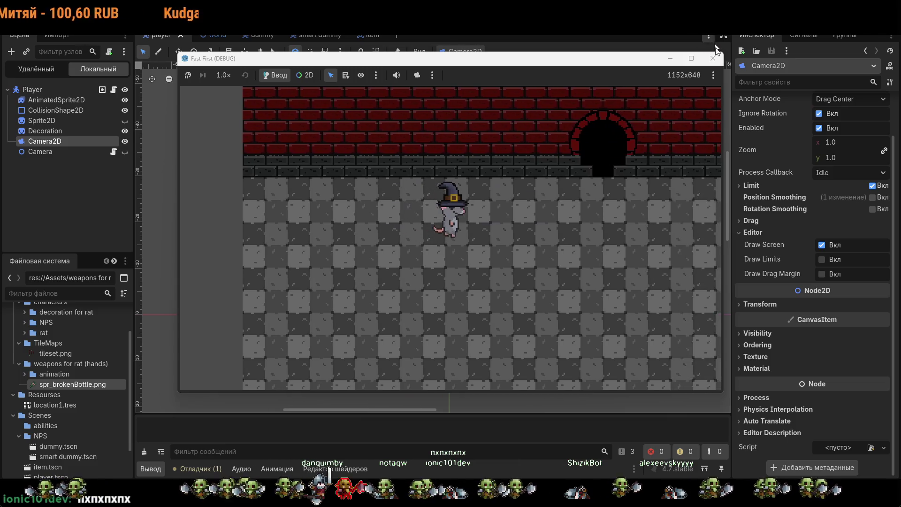
{"action": "left_click", "coordinate": [711, 61]}
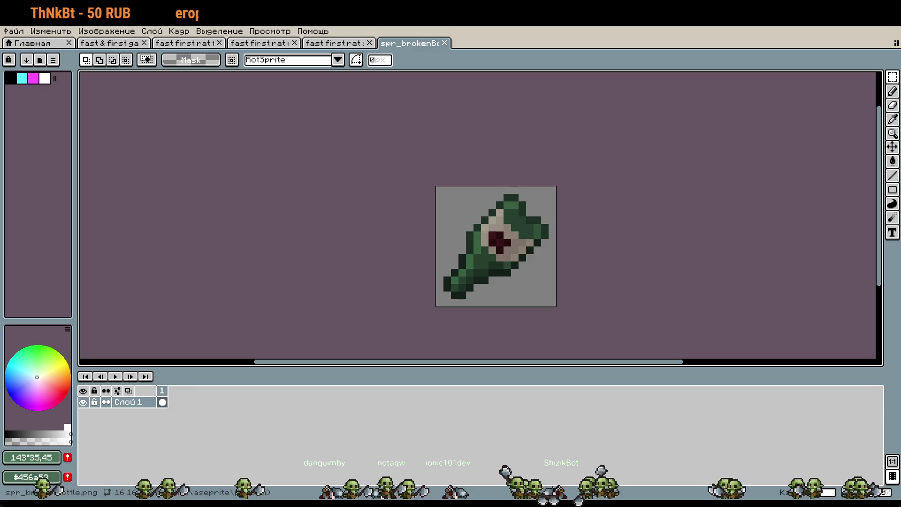
Step: On the fast & first game sheet, move the plain rat's 32x32 cell one cell right
{"action": "left_click", "coordinate": [109, 43]}
{"action": "scroll", "coordinate": [501, 243], "scroll_direction": "down", "scroll_amount": 3}
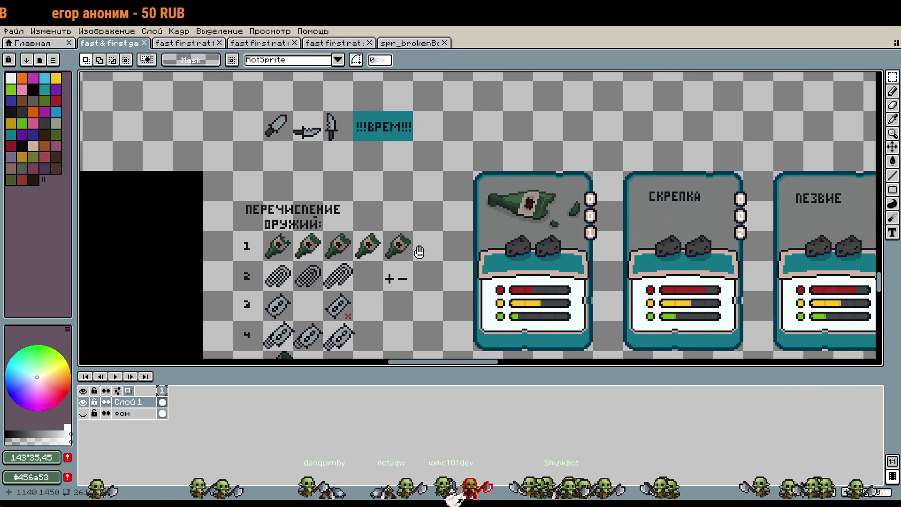
{"action": "mouse_move", "coordinate": [419, 252]}
{"action": "left_mouse_down"}
{"action": "mouse_move", "coordinate": [291, 329]}
{"action": "mouse_move", "coordinate": [295, 366]}
{"action": "mouse_move", "coordinate": [635, 319]}
{"action": "mouse_move", "coordinate": [553, 133]}
{"action": "left_mouse_up"}
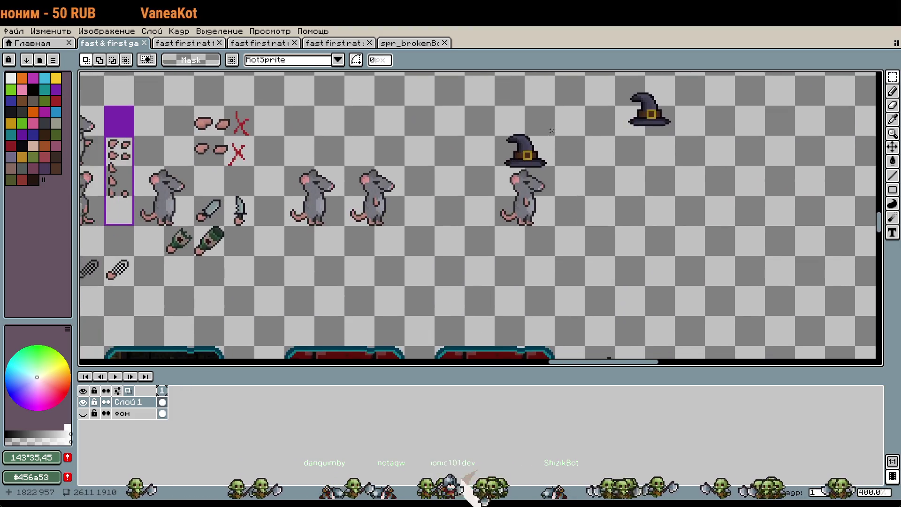
{"action": "scroll", "coordinate": [433, 173], "scroll_direction": "up", "scroll_amount": 1}
{"action": "left_click_drag", "start_coordinate": [301, 215], "coordinate": [364, 270]}
{"action": "mouse_move", "coordinate": [769, 269]}
{"action": "left_mouse_down"}
{"action": "mouse_move", "coordinate": [337, 229]}
{"action": "mouse_move", "coordinate": [692, 110]}
{"action": "left_mouse_up"}
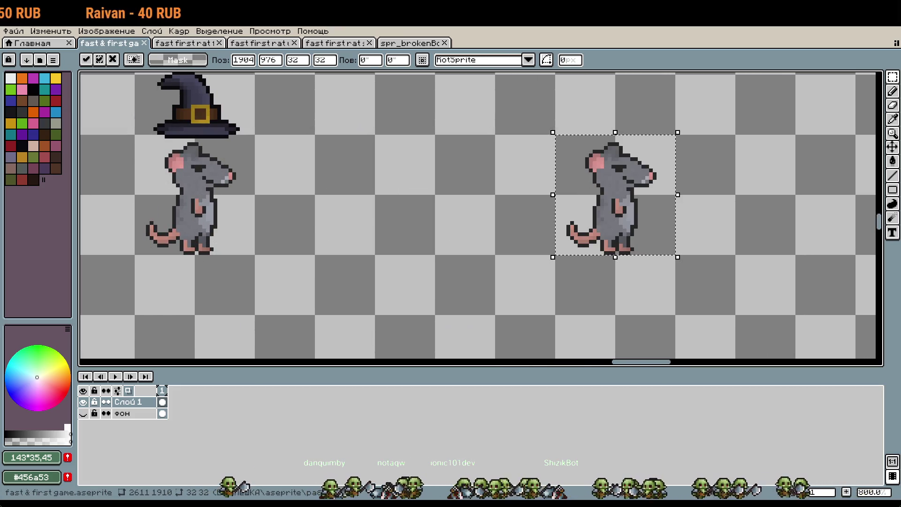
Step: Commit the moved rat and sample black from the existing hat outline
{"action": "key", "text": "ctrl+v"}
{"action": "key", "text": "Return"}
{"action": "scroll", "coordinate": [718, 207], "scroll_direction": "up", "scroll_amount": 2}
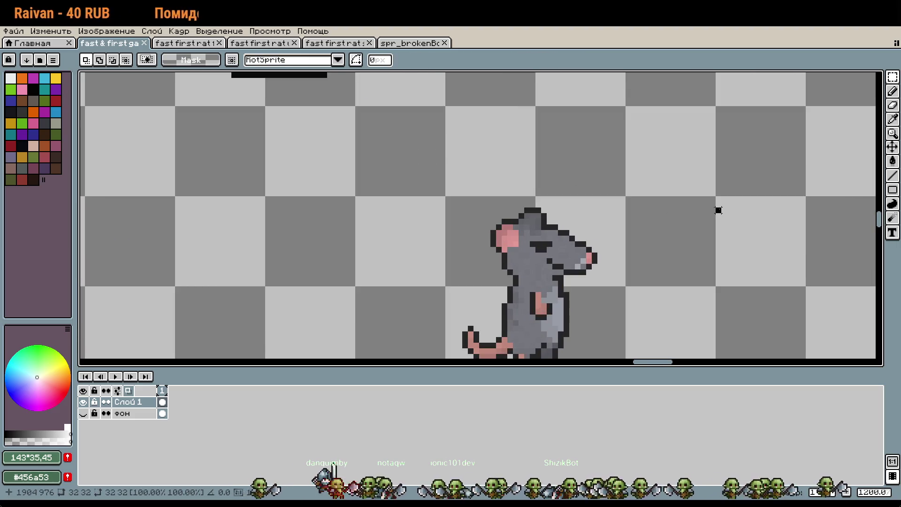
{"action": "left_click_drag", "start_coordinate": [423, 239], "coordinate": [424, 241]}
{"action": "key", "text": "b"}
{"action": "left_click", "coordinate": [375, 143], "text": "alt"}
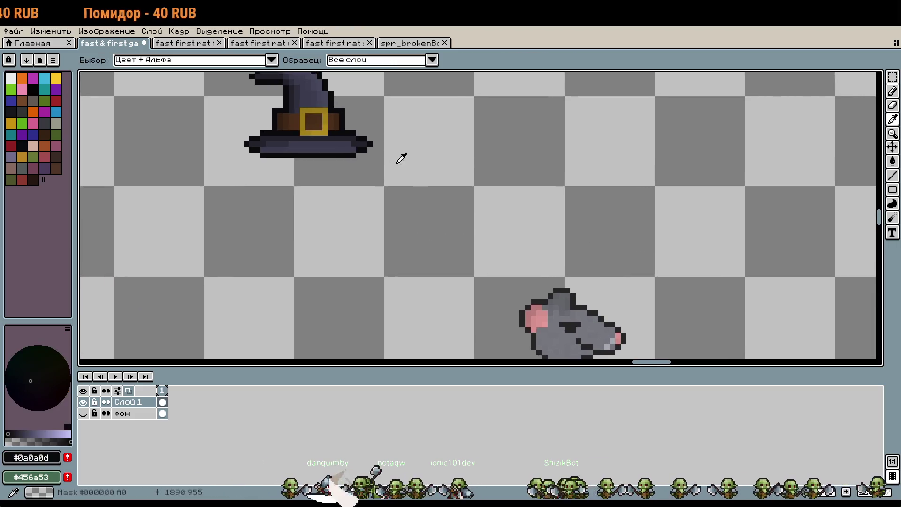
{"action": "scroll", "coordinate": [584, 233], "scroll_direction": "up", "scroll_amount": 6}
{"action": "scroll", "coordinate": [599, 209], "scroll_direction": "down", "scroll_amount": 5}
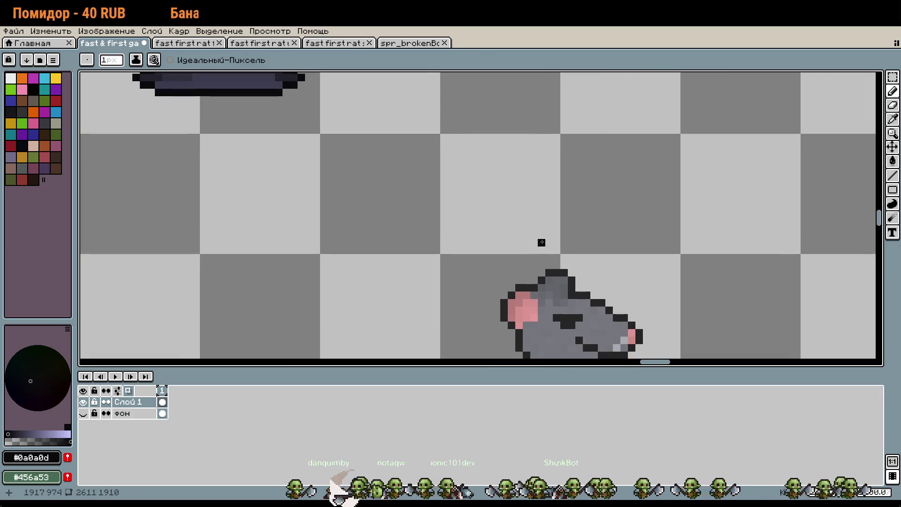
{"action": "scroll", "coordinate": [542, 243], "scroll_direction": "up", "scroll_amount": 1}
Step: Draw the black bottom rows of a new hat above the plain rat, fixing stray pixels
{"action": "mouse_move", "coordinate": [470, 273]}
{"action": "left_mouse_down"}
{"action": "mouse_move", "coordinate": [530, 271]}
{"action": "mouse_move", "coordinate": [542, 260]}
{"action": "left_mouse_up"}
{"action": "right_click", "coordinate": [483, 259]}
{"action": "right_click", "coordinate": [474, 259]}
{"action": "left_click", "coordinate": [507, 258]}
{"action": "right_click", "coordinate": [519, 221], "text": "alt"}
{"action": "mouse_move", "coordinate": [469, 259]}
{"action": "left_mouse_down"}
{"action": "mouse_move", "coordinate": [524, 263]}
{"action": "mouse_move", "coordinate": [598, 248]}
{"action": "mouse_move", "coordinate": [575, 204]}
{"action": "left_mouse_up"}
{"action": "key", "text": "ctrl+z"}
{"action": "right_click", "coordinate": [548, 262]}
Step: Add the hat's left and right sides and its top edge in black pixels
{"action": "left_click", "coordinate": [473, 249]}
{"action": "left_click", "coordinate": [473, 237]}
{"action": "left_click", "coordinate": [598, 237]}
{"action": "key", "text": "ctrl+z"}
{"action": "left_click", "coordinate": [486, 226]}
{"action": "right_click", "coordinate": [582, 211]}
{"action": "left_click", "coordinate": [552, 203]}
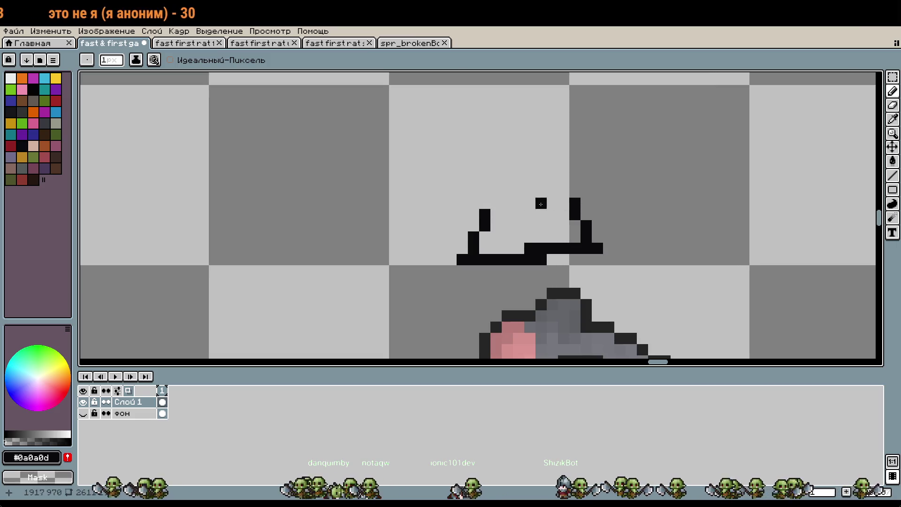
{"action": "left_click_drag", "start_coordinate": [496, 200], "coordinate": [545, 198]}
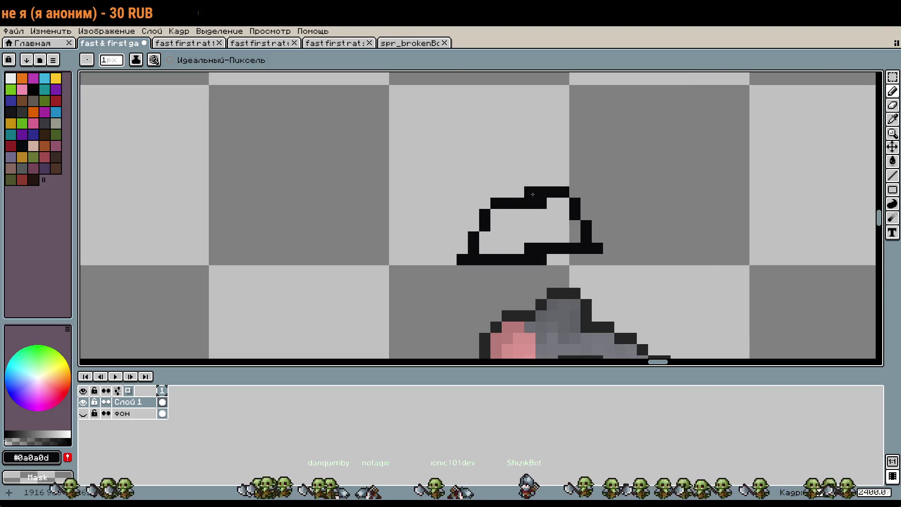
Step: Fill the hat outline with black using the Paint Bucket and trim its bottom row
{"action": "key", "text": "g"}
{"action": "left_click", "coordinate": [553, 218]}
{"action": "scroll", "coordinate": [625, 170], "scroll_direction": "down", "scroll_amount": 5}
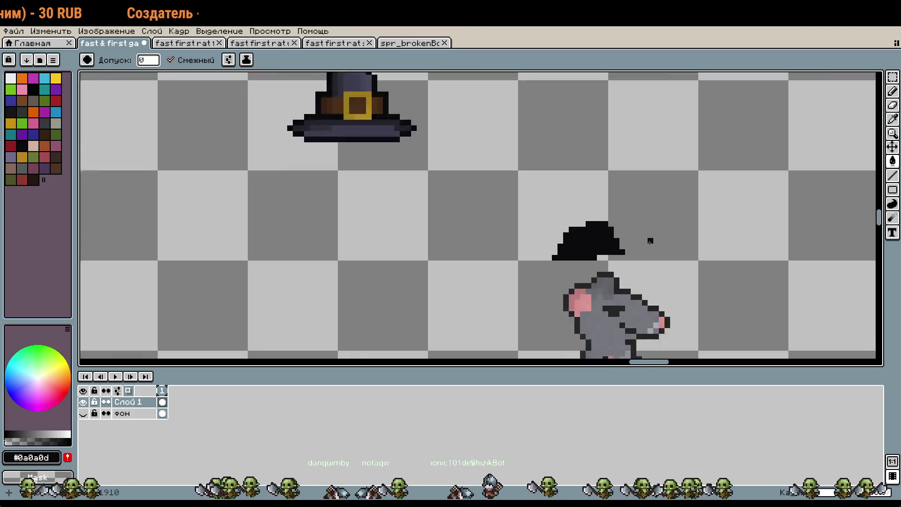
{"action": "scroll", "coordinate": [629, 169], "scroll_direction": "up", "scroll_amount": 2}
{"action": "key", "text": "i"}
{"action": "key", "text": "b"}
{"action": "left_click_drag", "start_coordinate": [525, 245], "coordinate": [495, 246]}
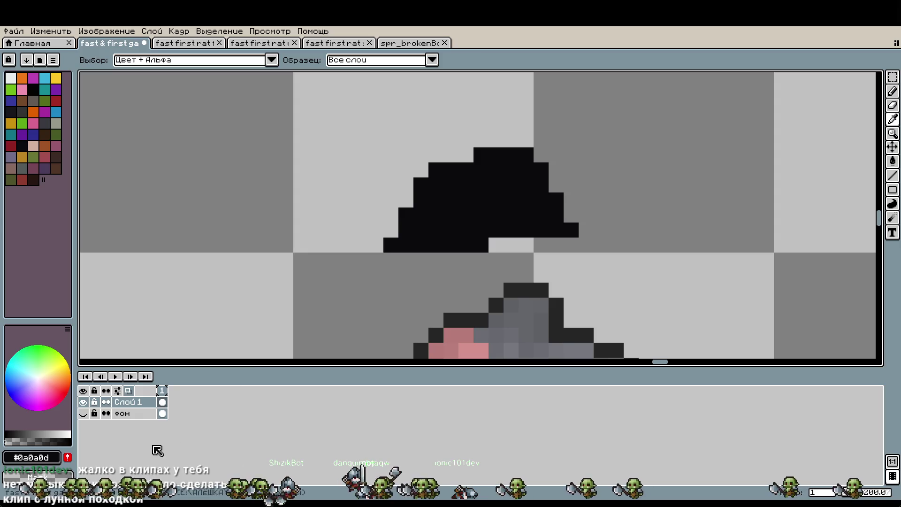
Step: Shade the inside of the hat dark grey and paint a light-grey band across it
{"action": "left_click", "coordinate": [21, 434]}
{"action": "left_click", "coordinate": [421, 230]}
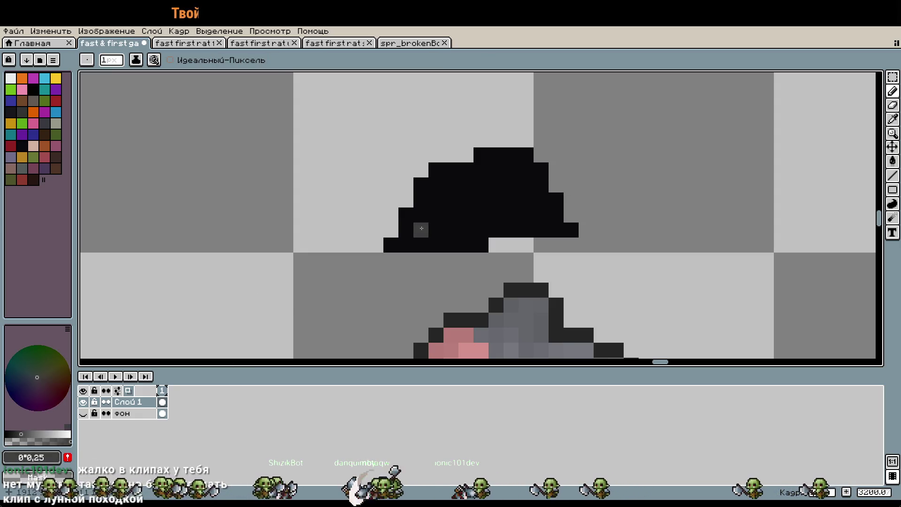
{"action": "mouse_move", "coordinate": [421, 215]}
{"action": "left_mouse_down"}
{"action": "mouse_move", "coordinate": [451, 185]}
{"action": "mouse_move", "coordinate": [500, 169]}
{"action": "mouse_move", "coordinate": [525, 186]}
{"action": "mouse_move", "coordinate": [541, 214]}
{"action": "mouse_move", "coordinate": [502, 214]}
{"action": "mouse_move", "coordinate": [465, 229]}
{"action": "mouse_move", "coordinate": [451, 200]}
{"action": "mouse_move", "coordinate": [497, 186]}
{"action": "left_mouse_up"}
{"action": "key", "text": "i"}
{"action": "left_click", "coordinate": [11, 78]}
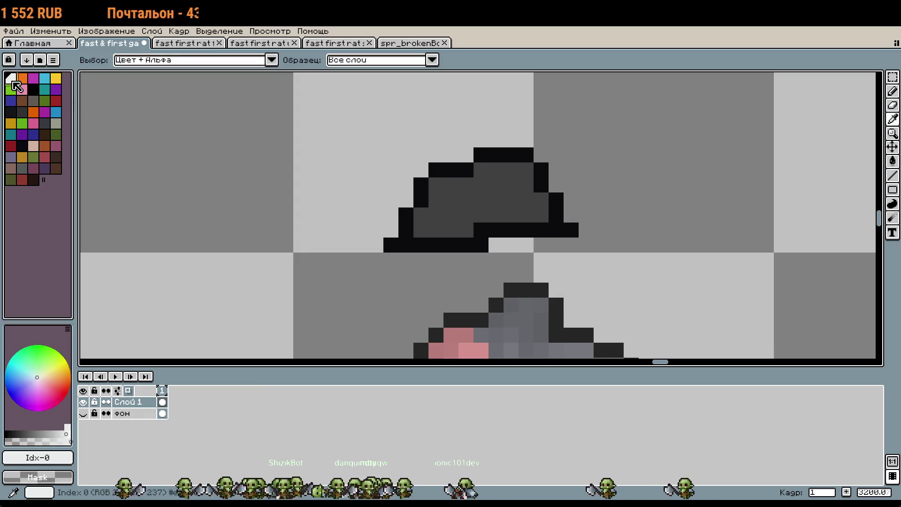
{"action": "key", "text": "b"}
{"action": "left_click_drag", "start_coordinate": [65, 434], "coordinate": [45, 434]}
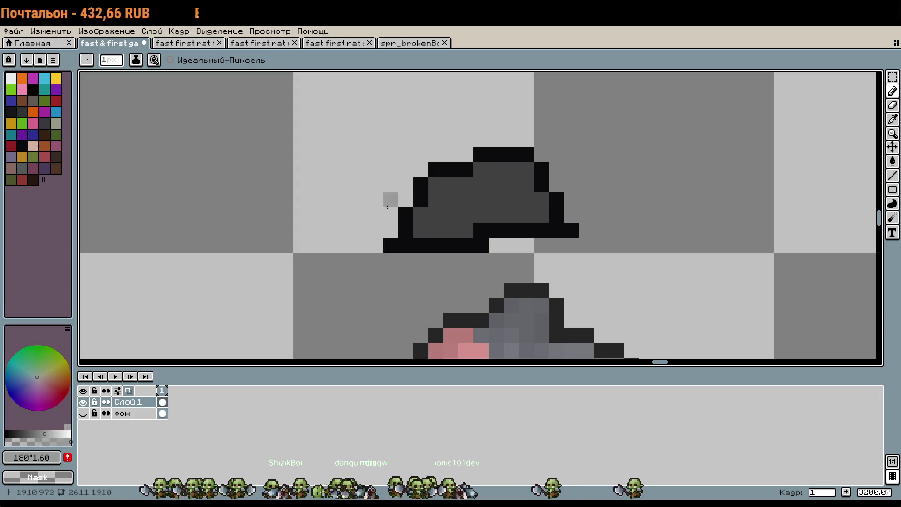
{"action": "left_click", "coordinate": [61, 433]}
{"action": "left_click_drag", "start_coordinate": [406, 230], "coordinate": [561, 215]}
Step: Select the small hat with the marquee and move it down onto the right rat's head
{"action": "scroll", "coordinate": [586, 257], "scroll_direction": "down", "scroll_amount": 2}
{"action": "scroll", "coordinate": [604, 229], "scroll_direction": "up", "scroll_amount": 1}
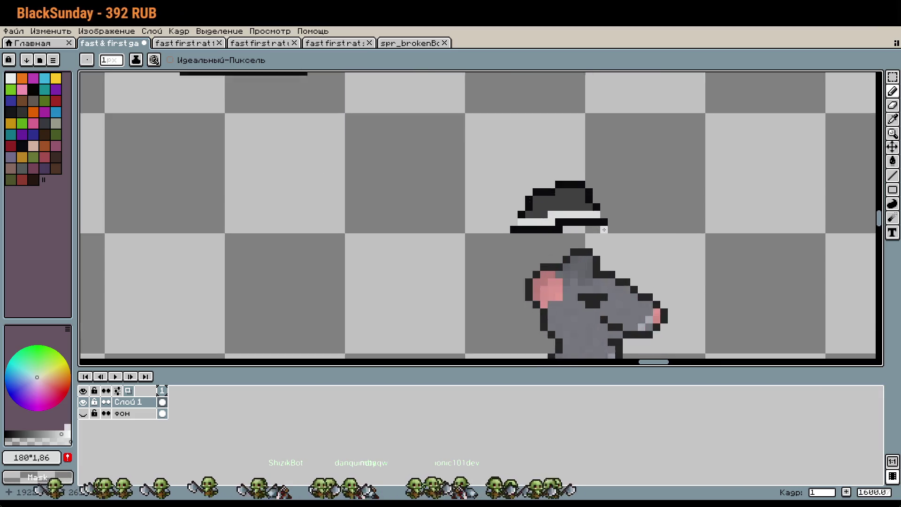
{"action": "scroll", "coordinate": [604, 229], "scroll_direction": "up", "scroll_amount": 2}
{"action": "left_click", "coordinate": [594, 203], "text": "alt"}
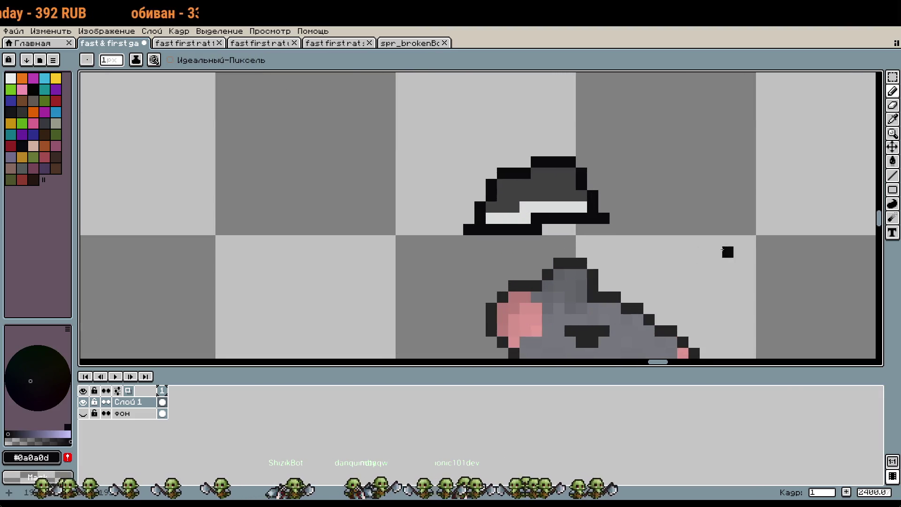
{"action": "scroll", "coordinate": [728, 252], "scroll_direction": "down", "scroll_amount": 2}
{"action": "key", "text": "m"}
{"action": "left_click_drag", "start_coordinate": [572, 170], "coordinate": [652, 213]}
{"action": "key", "text": "u"}
{"action": "mouse_move", "coordinate": [565, 178]}
{"action": "left_mouse_down"}
{"action": "mouse_move", "coordinate": [652, 207]}
{"action": "mouse_move", "coordinate": [665, 239]}
{"action": "left_mouse_up"}
{"action": "left_click", "coordinate": [723, 249]}
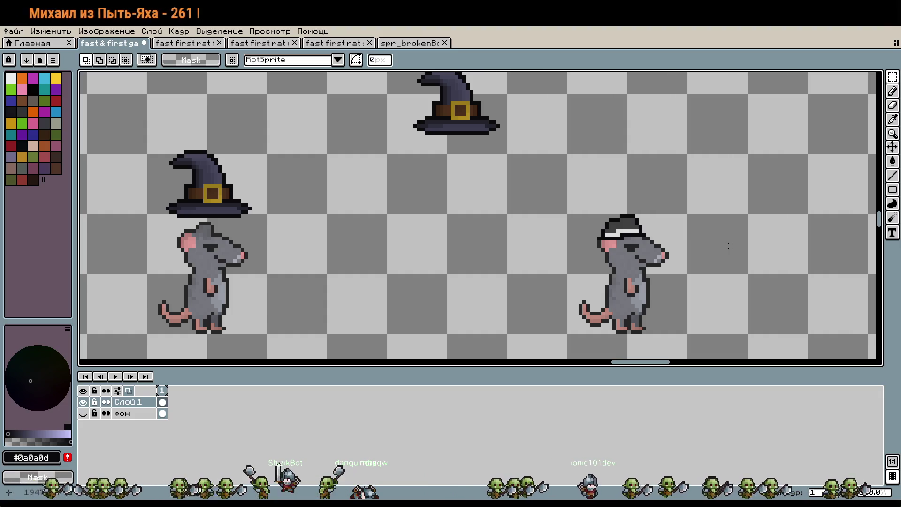
Step: Lift the small hat above the right rat and stretch its left and right parts wider
{"action": "left_click_drag", "start_coordinate": [718, 253], "coordinate": [570, 202]}
{"action": "left_click_drag", "start_coordinate": [709, 191], "coordinate": [694, 163]}
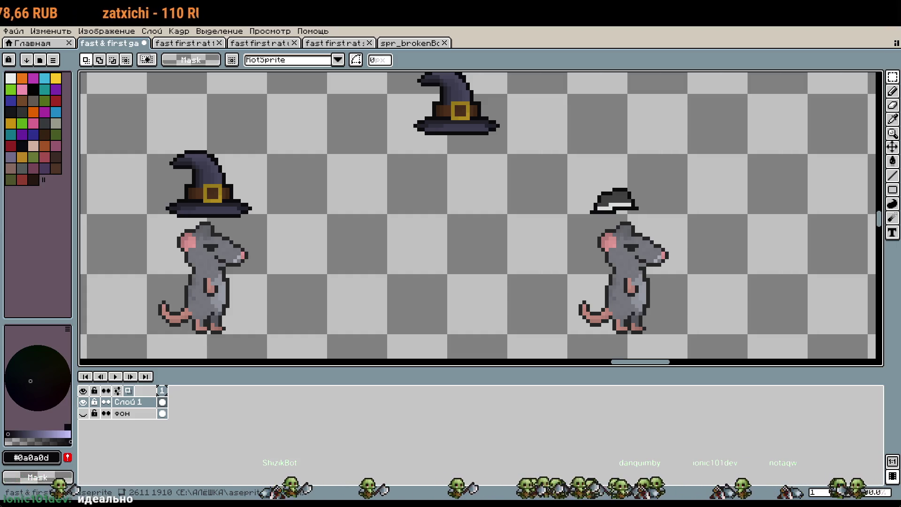
{"action": "scroll", "coordinate": [633, 183], "scroll_direction": "up", "scroll_amount": 5}
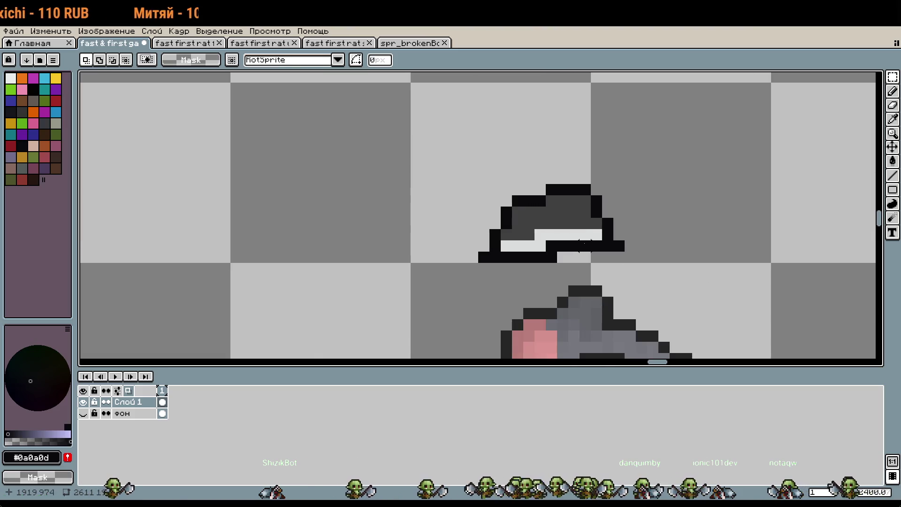
{"action": "mouse_move", "coordinate": [580, 244]}
{"action": "left_mouse_down"}
{"action": "mouse_move", "coordinate": [637, 184]}
{"action": "mouse_move", "coordinate": [658, 184]}
{"action": "left_mouse_up"}
{"action": "left_click_drag", "start_coordinate": [658, 221], "coordinate": [828, 233]}
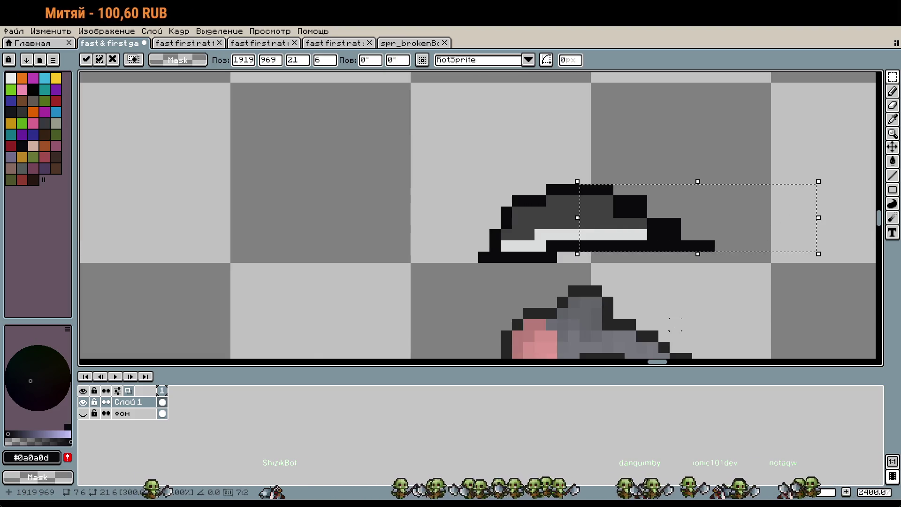
{"action": "left_click", "coordinate": [573, 245]}
{"action": "left_click_drag", "start_coordinate": [467, 161], "coordinate": [535, 285]}
{"action": "mouse_move", "coordinate": [465, 225]}
{"action": "left_mouse_down"}
{"action": "mouse_move", "coordinate": [344, 233]}
{"action": "mouse_move", "coordinate": [364, 230]}
{"action": "left_mouse_up"}
{"action": "left_click", "coordinate": [462, 244]}
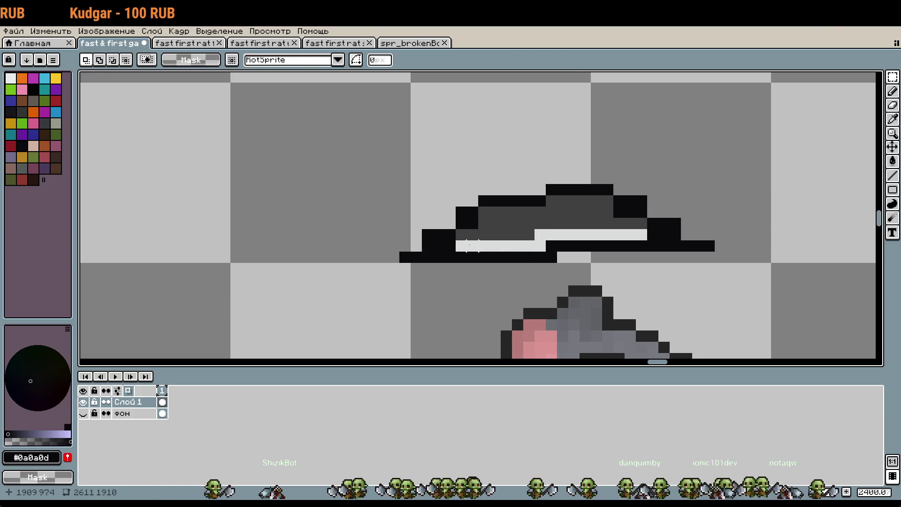
Step: Sample the hat's dark grey and fill a gap on its left side
{"action": "scroll", "coordinate": [462, 245], "scroll_direction": "up", "scroll_amount": 1}
{"action": "key", "text": "i"}
{"action": "left_click", "coordinate": [490, 230]}
{"action": "key", "text": "b"}
{"action": "left_click", "coordinate": [457, 223]}
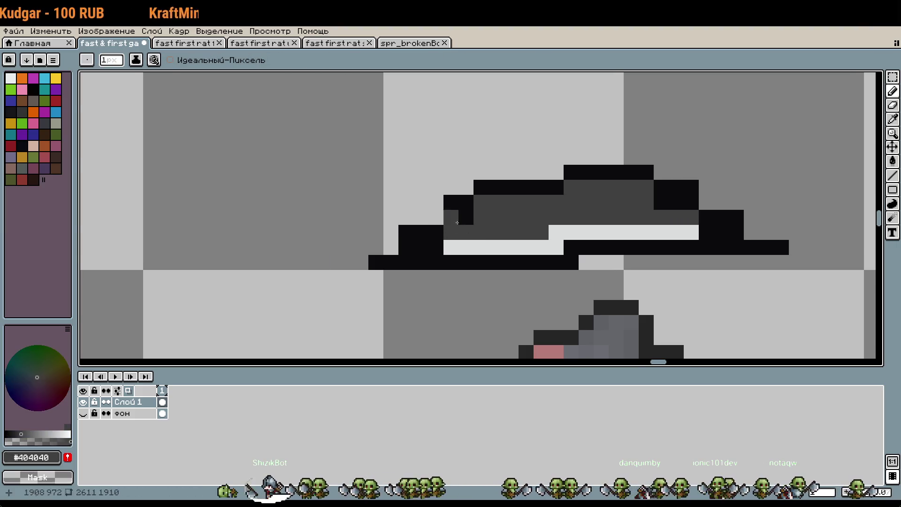
{"action": "scroll", "coordinate": [456, 222], "scroll_direction": "down", "scroll_amount": 4}
{"action": "scroll", "coordinate": [459, 189], "scroll_direction": "up", "scroll_amount": 4}
{"action": "scroll", "coordinate": [495, 198], "scroll_direction": "down", "scroll_amount": 3}
Step: Try moving the hat back down onto the rat's head, then undo it
{"action": "key", "text": "m"}
{"action": "mouse_move", "coordinate": [447, 168]}
{"action": "left_mouse_down"}
{"action": "mouse_move", "coordinate": [583, 202]}
{"action": "mouse_move", "coordinate": [591, 210]}
{"action": "mouse_move", "coordinate": [571, 212]}
{"action": "mouse_move", "coordinate": [580, 230]}
{"action": "left_mouse_up"}
{"action": "left_click", "coordinate": [679, 256]}
{"action": "key", "text": "ctrl+z"}
{"action": "key", "text": "ctrl+z"}
{"action": "key", "text": "ctrl+z"}
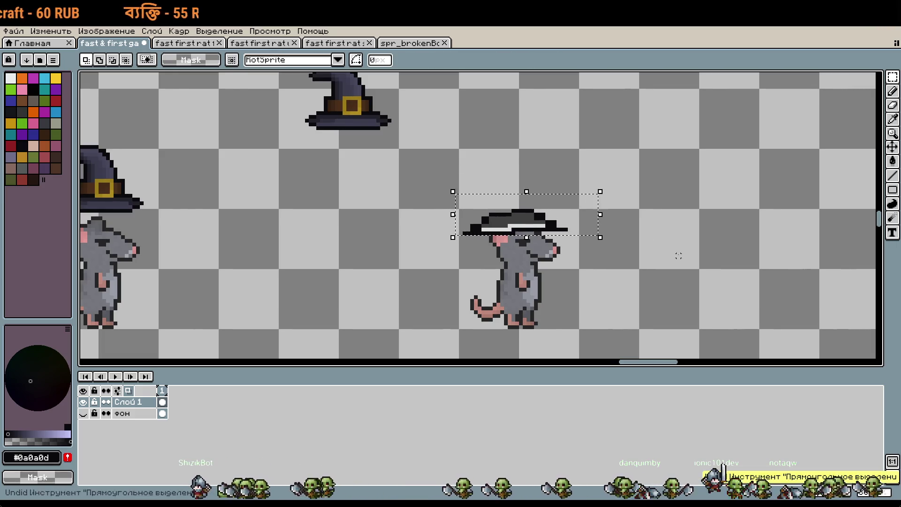
{"action": "key", "text": "ctrl+z"}
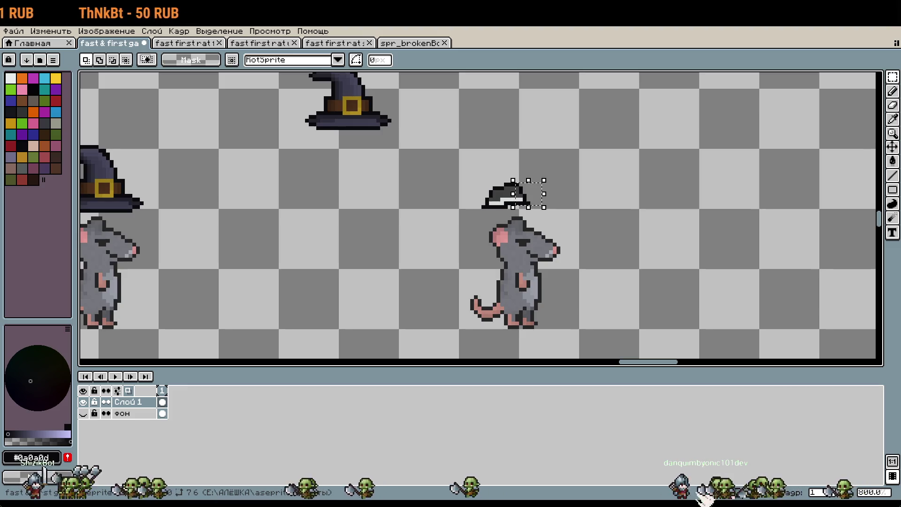
Step: Add black pixels around the hat's brim and edges, undoing a stray pixel
{"action": "scroll", "coordinate": [529, 199], "scroll_direction": "up", "scroll_amount": 5}
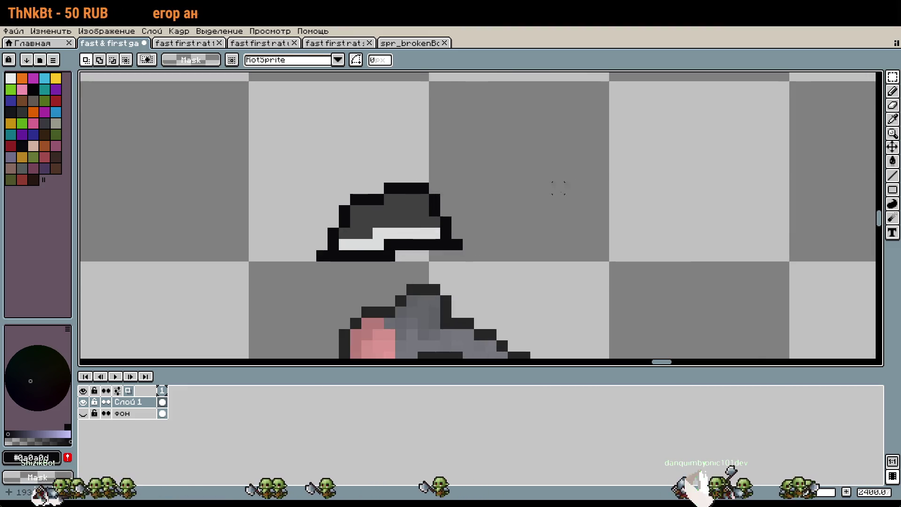
{"action": "key", "text": "i"}
{"action": "key", "text": "b"}
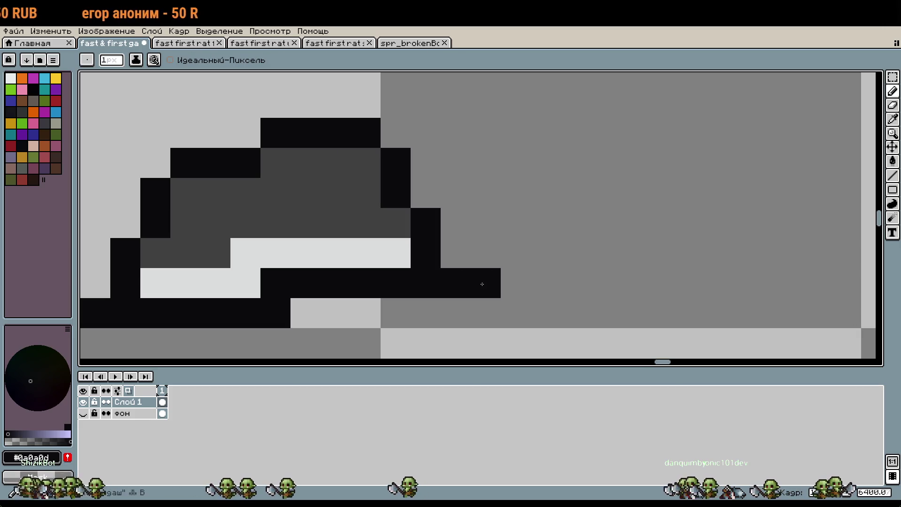
{"action": "scroll", "coordinate": [478, 281], "scroll_direction": "down", "scroll_amount": 1}
{"action": "mouse_move", "coordinate": [479, 282]}
{"action": "left_mouse_down"}
{"action": "mouse_move", "coordinate": [568, 242]}
{"action": "mouse_move", "coordinate": [565, 222]}
{"action": "left_mouse_up"}
{"action": "left_click", "coordinate": [355, 253]}
{"action": "left_click", "coordinate": [370, 237]}
{"action": "left_click", "coordinate": [355, 237]}
{"action": "left_click", "coordinate": [579, 266]}
{"action": "key", "text": "ctrl+z"}
Step: Paint black blocks extending both brim ends and a diagonal up-left of the hat
{"action": "scroll", "coordinate": [580, 260], "scroll_direction": "down", "scroll_amount": 4}
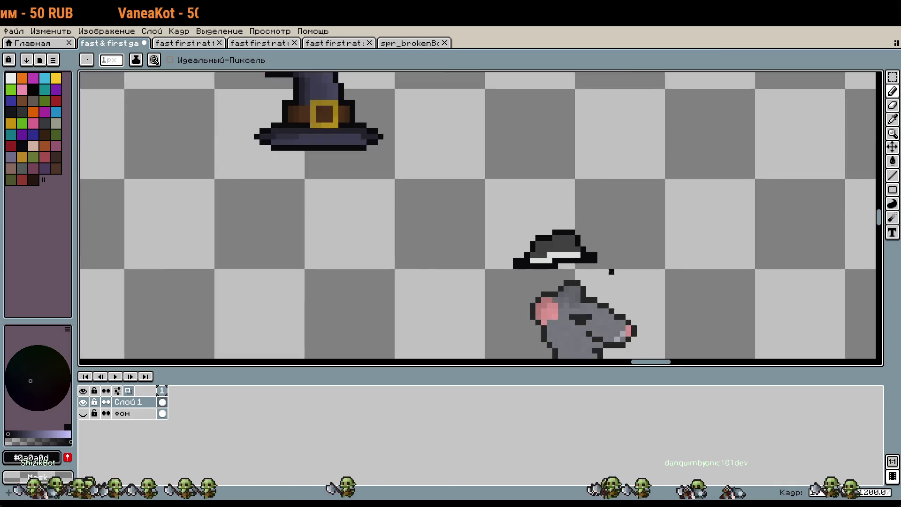
{"action": "scroll", "coordinate": [597, 211], "scroll_direction": "up", "scroll_amount": 6}
{"action": "left_click", "coordinate": [598, 211]}
{"action": "key", "text": "ctrl+z"}
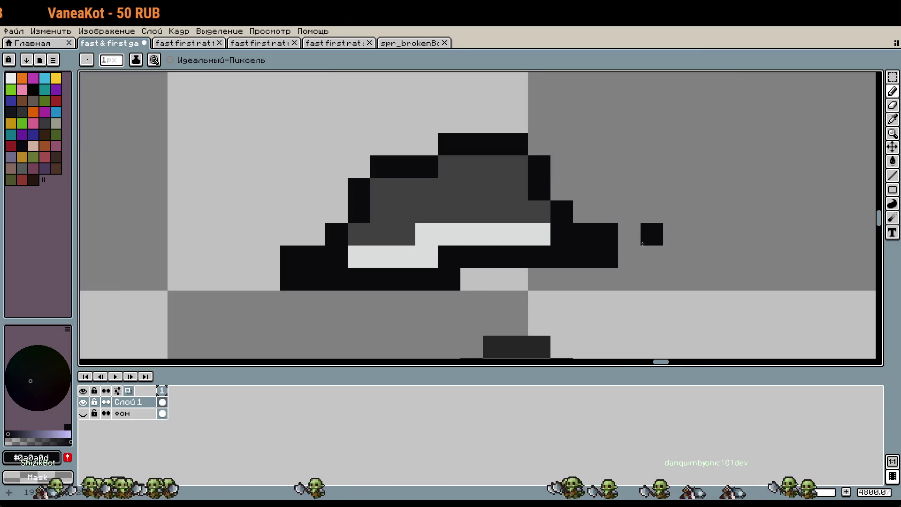
{"action": "left_click_drag", "start_coordinate": [649, 231], "coordinate": [648, 253]}
{"action": "left_click_drag", "start_coordinate": [247, 256], "coordinate": [264, 276]}
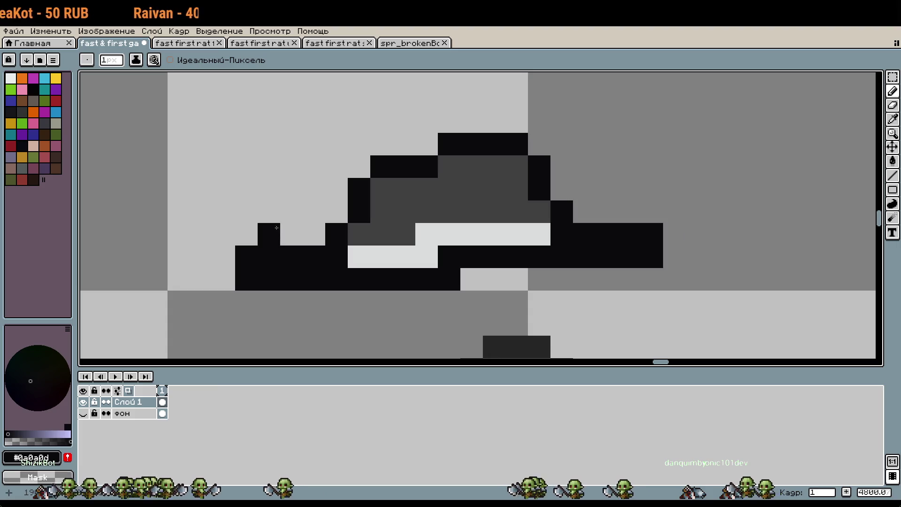
{"action": "left_click_drag", "start_coordinate": [282, 232], "coordinate": [313, 192]}
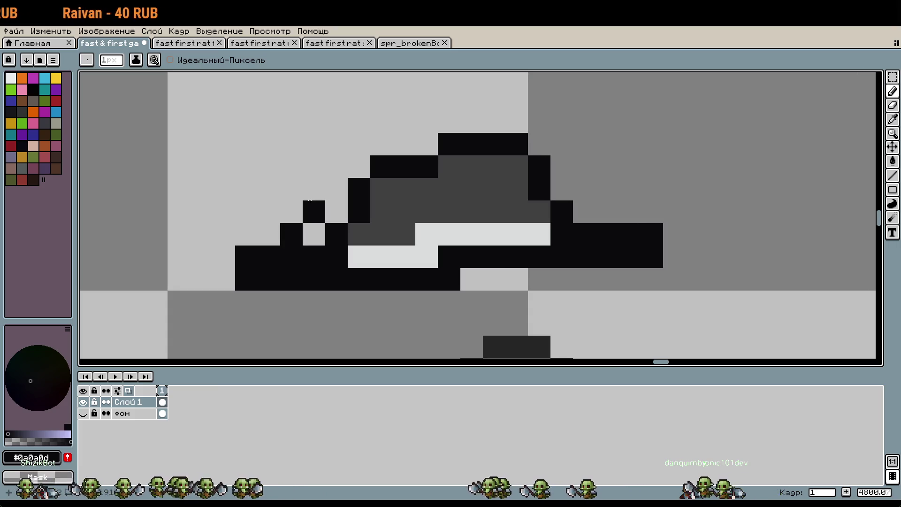
Step: Redraw the taller crown's left and top outline in black, erasing old pixels
{"action": "right_click", "coordinate": [336, 235]}
{"action": "left_click", "coordinate": [341, 161]}
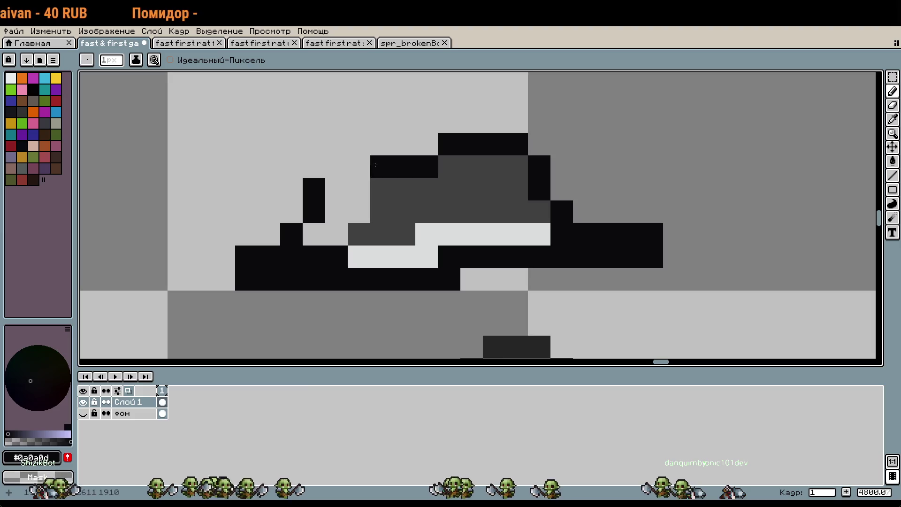
{"action": "right_click", "coordinate": [393, 166]}
{"action": "left_click", "coordinate": [337, 167]}
{"action": "left_click", "coordinate": [323, 169]}
{"action": "right_click", "coordinate": [337, 167]}
{"action": "left_click", "coordinate": [359, 144]}
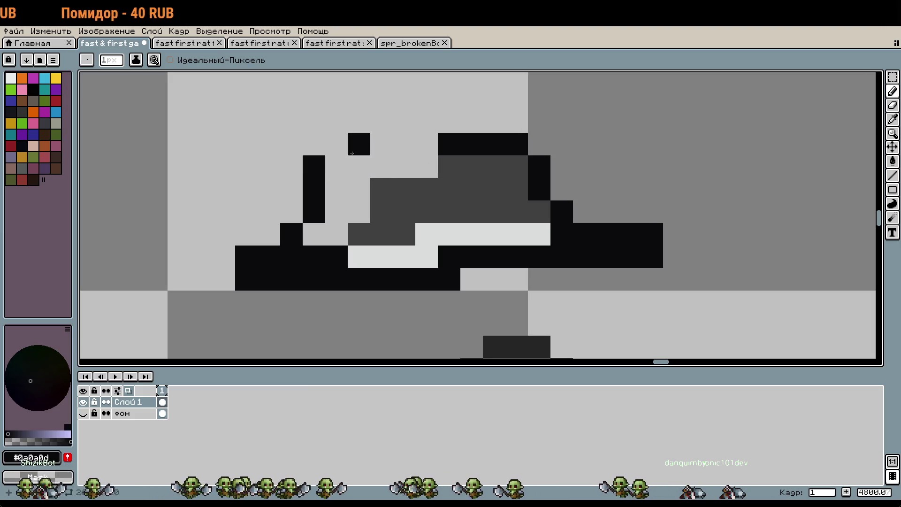
{"action": "left_click", "coordinate": [337, 144]}
{"action": "left_click", "coordinate": [381, 144]}
Step: Erase leftover black on the right and rebuild the right outline and crown's top bar
{"action": "right_click", "coordinate": [461, 144]}
{"action": "right_click", "coordinate": [506, 144]}
{"action": "right_click", "coordinate": [539, 145]}
{"action": "right_click", "coordinate": [540, 178]}
{"action": "left_click", "coordinate": [562, 189]}
{"action": "right_click", "coordinate": [562, 189]}
{"action": "right_click", "coordinate": [562, 212]}
{"action": "left_click", "coordinate": [584, 211]}
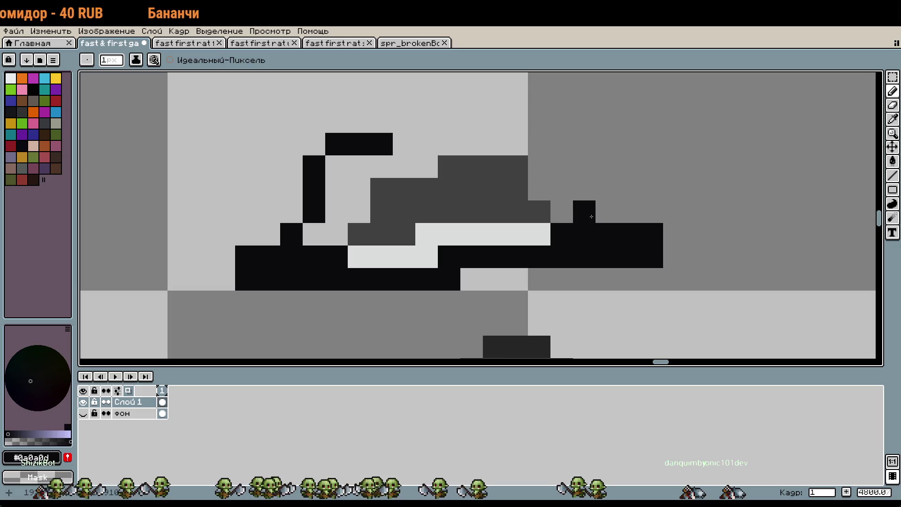
{"action": "right_click", "coordinate": [585, 211]}
{"action": "left_click", "coordinate": [607, 211]}
{"action": "left_click", "coordinate": [607, 189]}
{"action": "left_click", "coordinate": [585, 167]}
{"action": "mouse_move", "coordinate": [583, 169]}
{"action": "left_mouse_down"}
{"action": "mouse_move", "coordinate": [583, 143]}
{"action": "mouse_move", "coordinate": [561, 123]}
{"action": "mouse_move", "coordinate": [463, 123]}
{"action": "mouse_move", "coordinate": [404, 144]}
{"action": "left_mouse_up"}
Step: Fill the hat interior dark grey with Paint Bucket and paint the brim's light bands black
{"action": "scroll", "coordinate": [458, 154], "scroll_direction": "down", "scroll_amount": 3}
{"action": "left_click", "coordinate": [464, 156]}
{"action": "scroll", "coordinate": [458, 154], "scroll_direction": "up", "scroll_amount": 2}
{"action": "left_click", "coordinate": [446, 159], "text": "alt"}
{"action": "left_click", "coordinate": [475, 143]}
{"action": "key", "text": "g"}
{"action": "left_click", "coordinate": [506, 174]}
{"action": "left_click", "coordinate": [384, 161]}
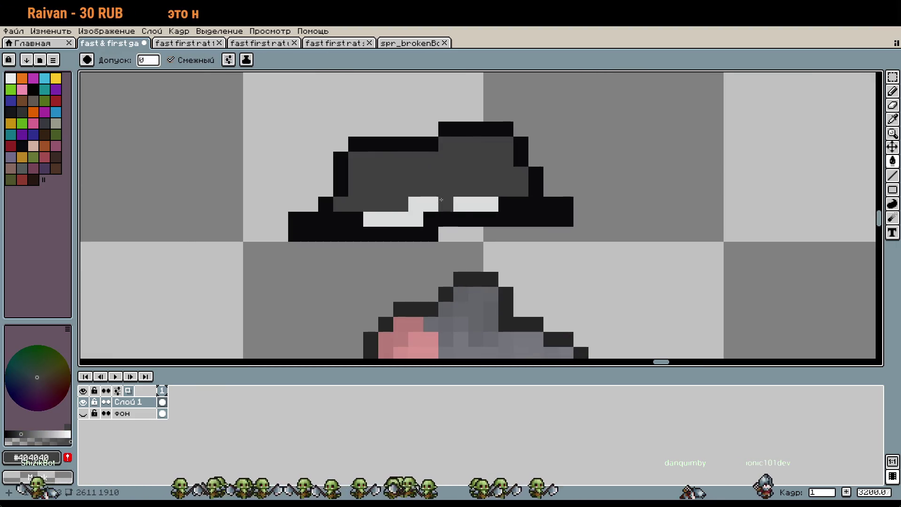
{"action": "left_click", "coordinate": [474, 202], "text": "alt"}
{"action": "key", "text": "b"}
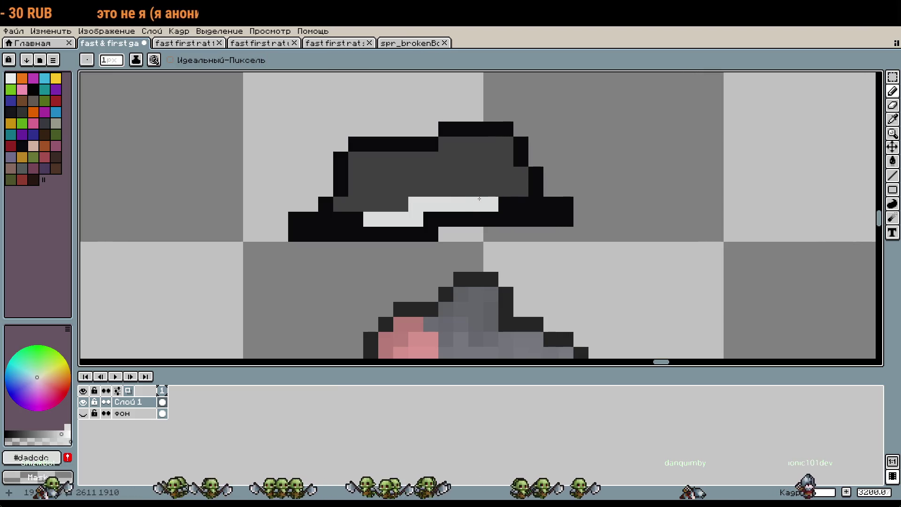
{"action": "left_click", "coordinate": [515, 206], "text": "alt"}
{"action": "mouse_move", "coordinate": [497, 205]}
{"action": "left_mouse_down"}
{"action": "mouse_move", "coordinate": [413, 206]}
{"action": "mouse_move", "coordinate": [369, 219]}
{"action": "left_mouse_up"}
Step: Erase the band and strips along the brim with the transparent colour
{"action": "key", "text": "w"}
{"action": "left_click", "coordinate": [100, 131], "text": "alt"}
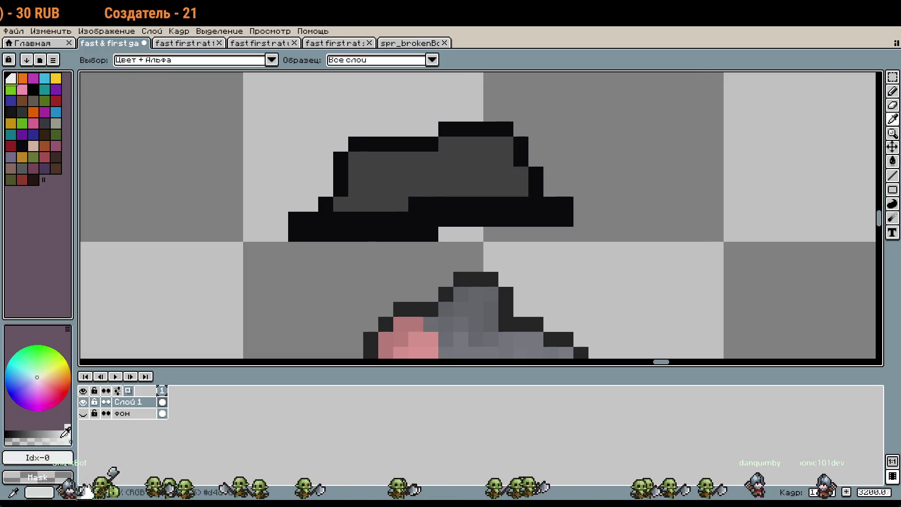
{"action": "key", "text": "b"}
{"action": "left_click_drag", "start_coordinate": [341, 204], "coordinate": [485, 188]}
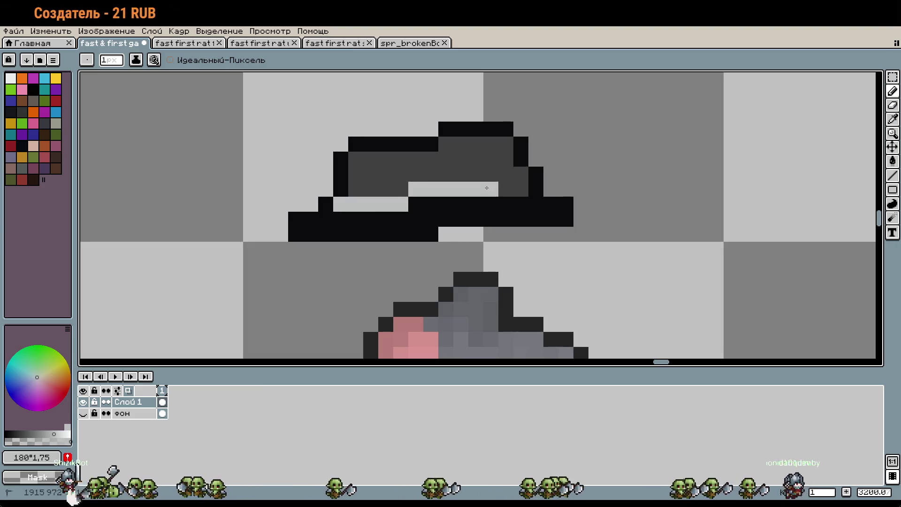
{"action": "scroll", "coordinate": [531, 193], "scroll_direction": "down", "scroll_amount": 6}
{"action": "scroll", "coordinate": [498, 165], "scroll_direction": "up", "scroll_amount": 8}
{"action": "left_click", "coordinate": [499, 164]}
{"action": "mouse_move", "coordinate": [499, 165]}
{"action": "left_mouse_down"}
{"action": "mouse_move", "coordinate": [348, 148]}
{"action": "mouse_move", "coordinate": [308, 169]}
{"action": "mouse_move", "coordinate": [221, 167]}
{"action": "left_mouse_up"}
{"action": "scroll", "coordinate": [397, 191], "scroll_direction": "down", "scroll_amount": 5}
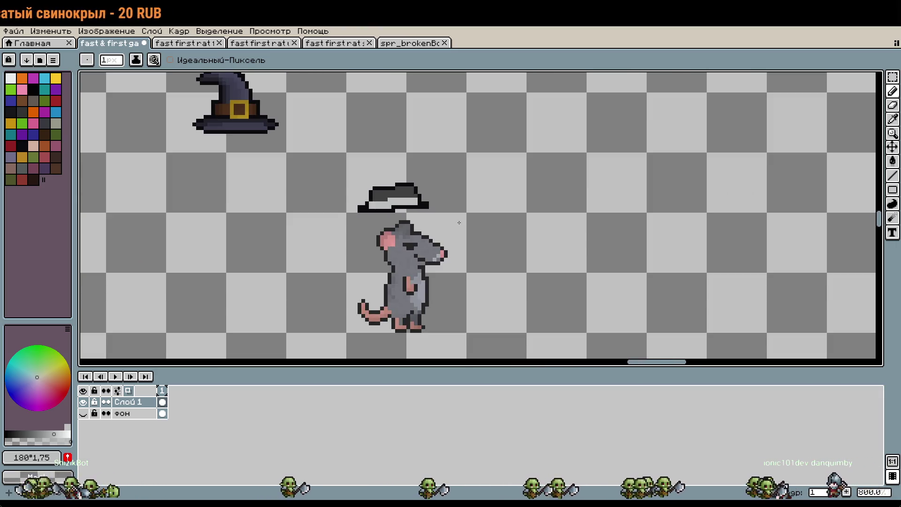
Step: Try placing the reworked hat onto the rat's head, then undo it
{"action": "scroll", "coordinate": [448, 212], "scroll_direction": "up", "scroll_amount": 1}
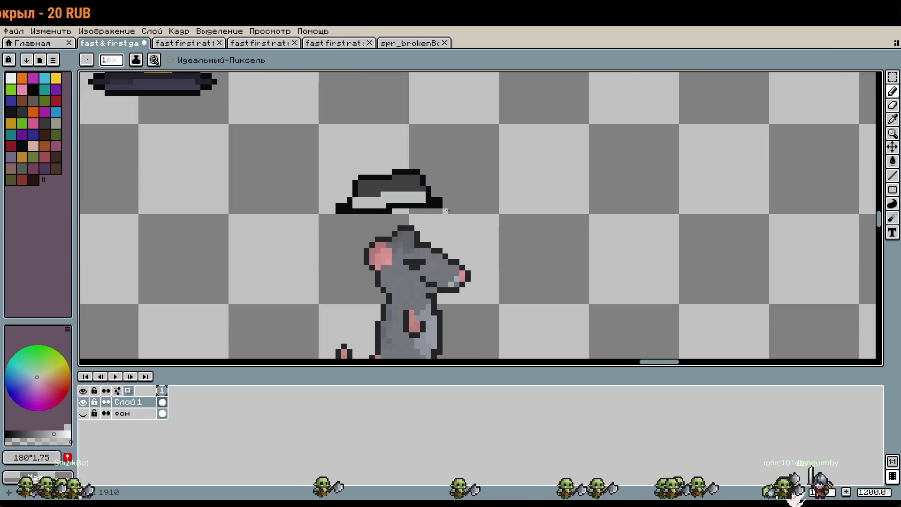
{"action": "key", "text": "m"}
{"action": "left_click_drag", "start_coordinate": [329, 166], "coordinate": [490, 216]}
{"action": "left_click_drag", "start_coordinate": [435, 201], "coordinate": [450, 247]}
{"action": "left_click_drag", "start_coordinate": [580, 284], "coordinate": [659, 184]}
{"action": "key", "text": "ctrl+z"}
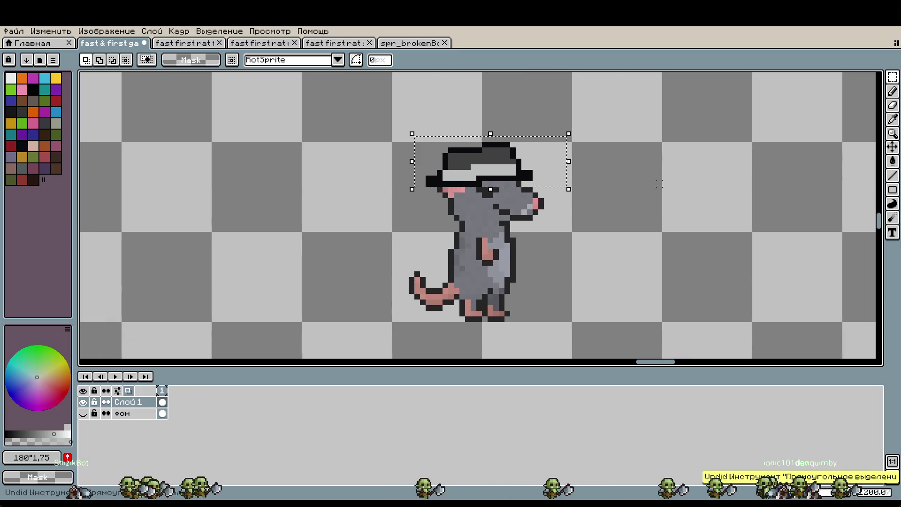
{"action": "key", "text": "ctrl+z"}
Step: Select the whole hat and start a new sprite from the home page
{"action": "scroll", "coordinate": [437, 102], "scroll_direction": "up", "scroll_amount": 4}
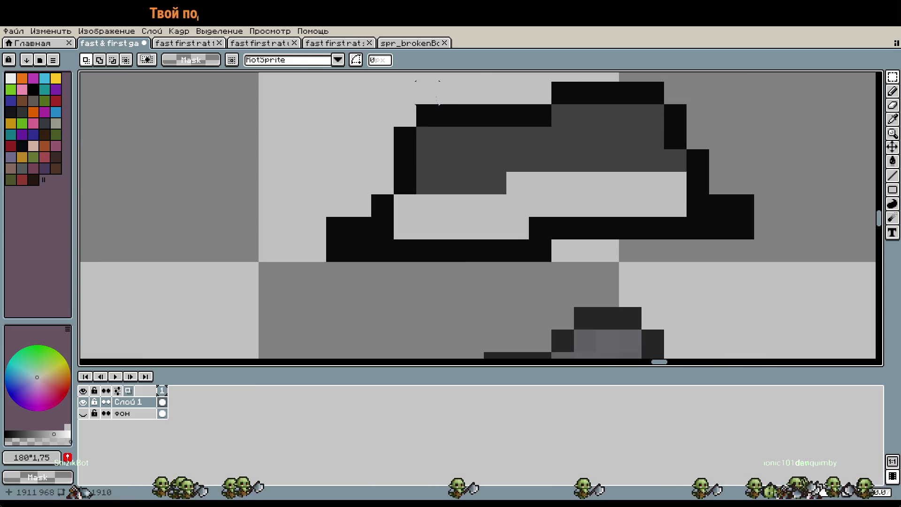
{"action": "left_click_drag", "start_coordinate": [549, 136], "coordinate": [549, 219]}
{"action": "left_click", "coordinate": [358, 331]}
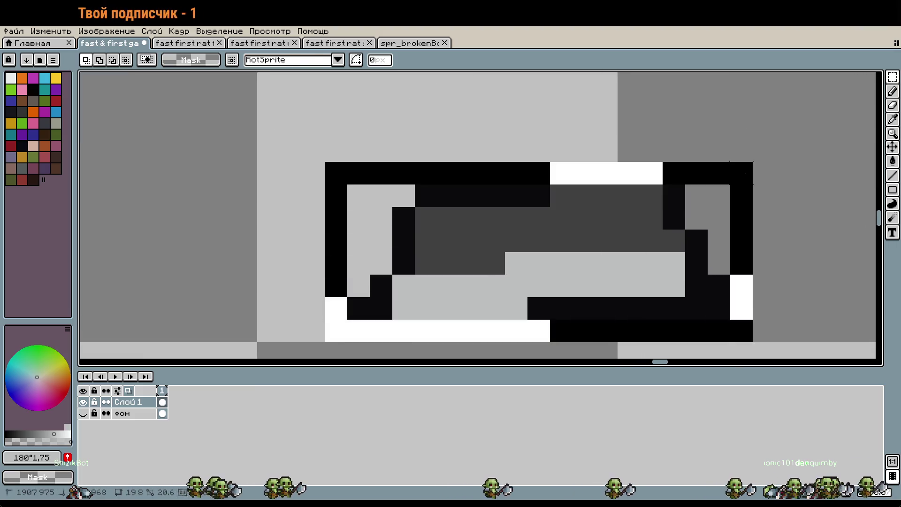
{"action": "left_click", "coordinate": [31, 42]}
{"action": "left_click", "coordinate": [83, 65]}
Step: Create the new sprite, paste the hat, and add one pixel of canvas above it
{"action": "key", "text": "Return"}
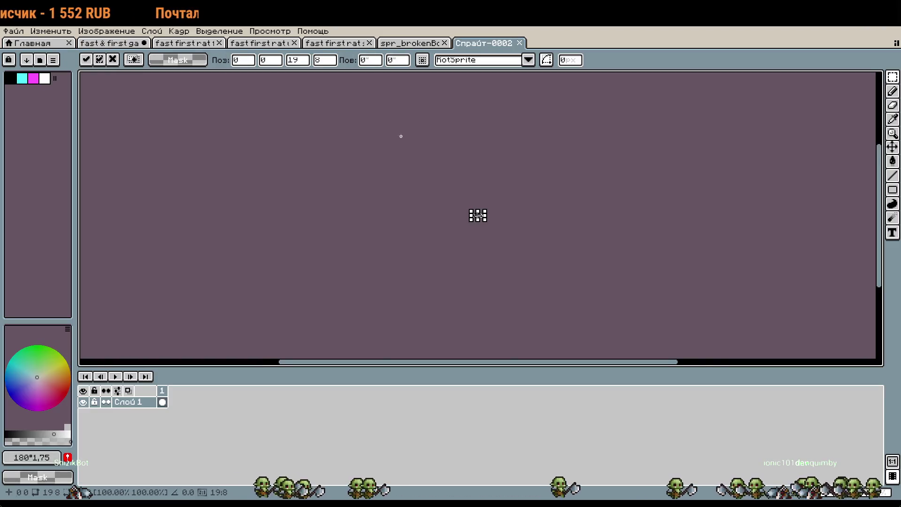
{"action": "key", "text": "ctrl+v"}
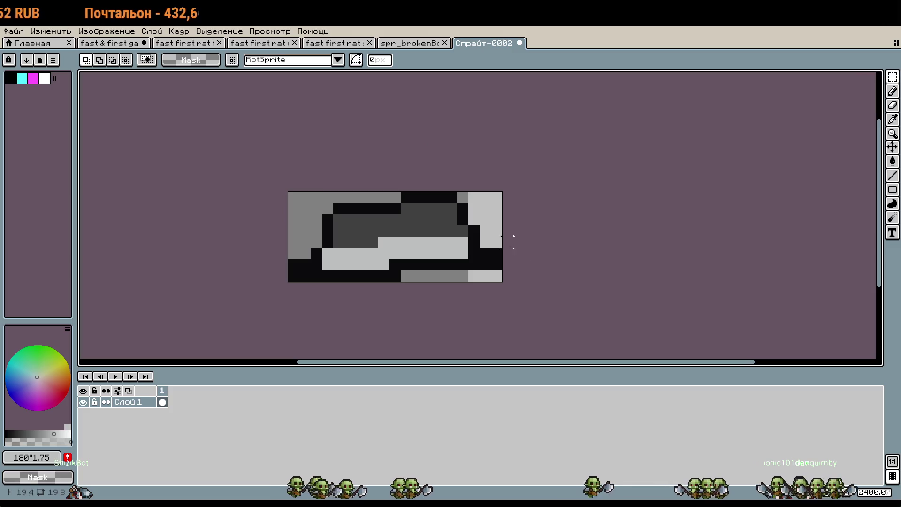
{"action": "key", "text": "ctrl+alt+c"}
{"action": "left_click_drag", "start_coordinate": [400, 192], "coordinate": [406, 182]}
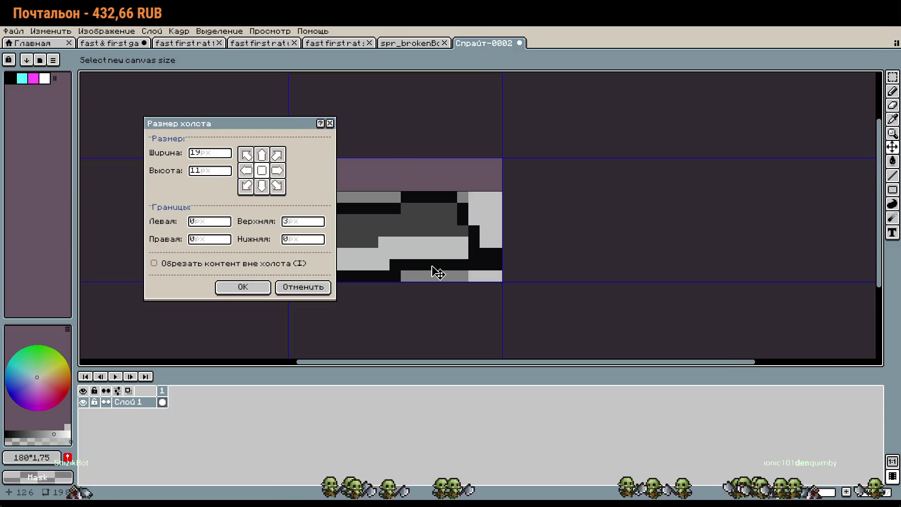
{"action": "left_click", "coordinate": [239, 287]}
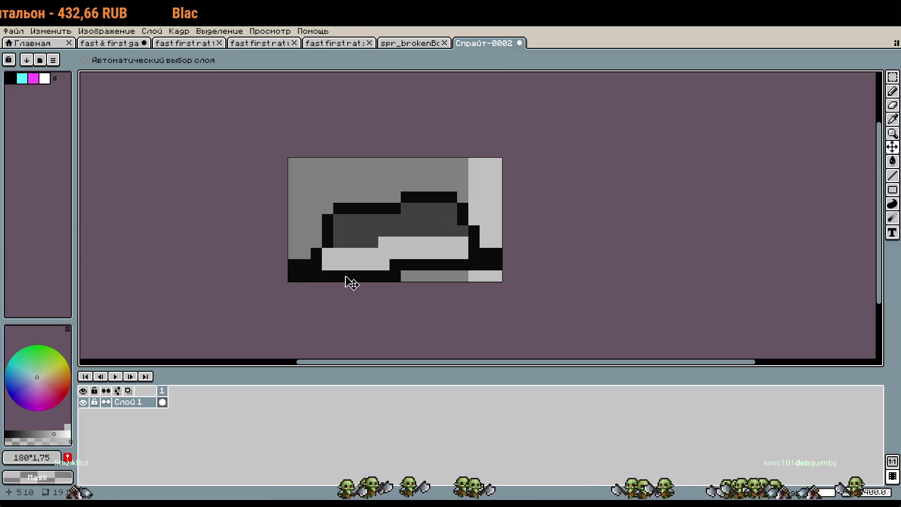
Step: Add a second frame with the hat shifted up one pixel
{"action": "right_click", "coordinate": [167, 400]}
{"action": "left_click", "coordinate": [210, 419]}
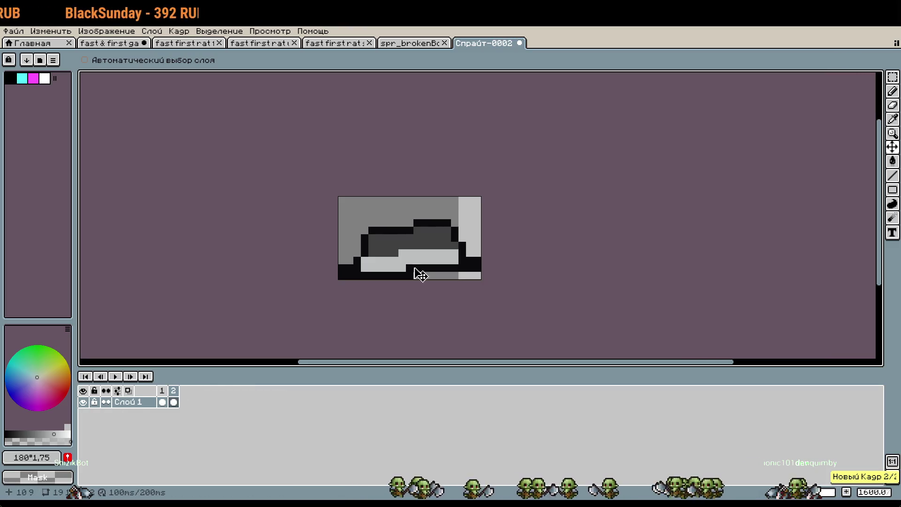
{"action": "key", "text": "m"}
{"action": "key", "text": "ctrl+a"}
{"action": "key", "text": "Up"}
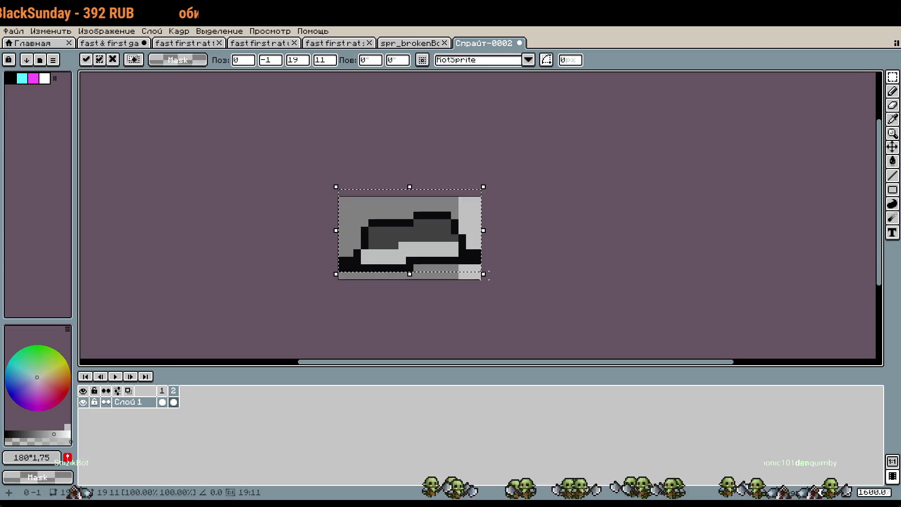
{"action": "left_click", "coordinate": [222, 102]}
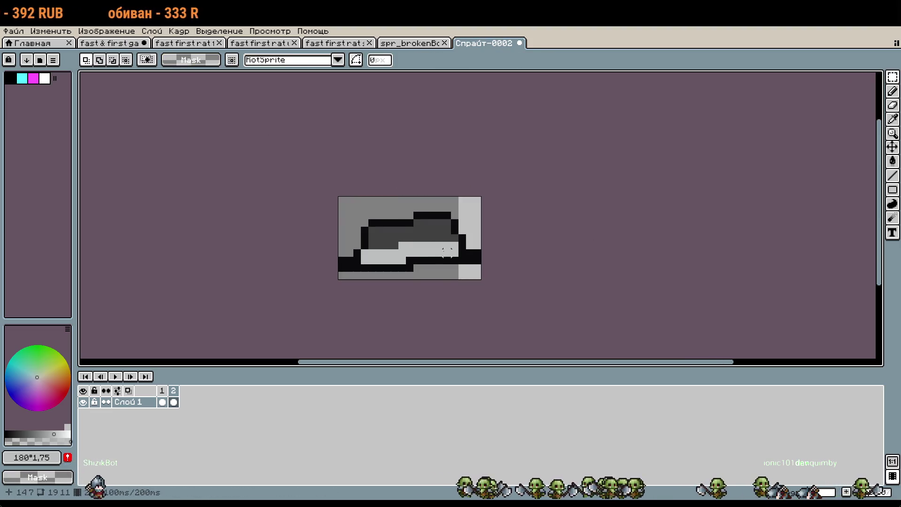
{"action": "left_click", "coordinate": [71, 47]}
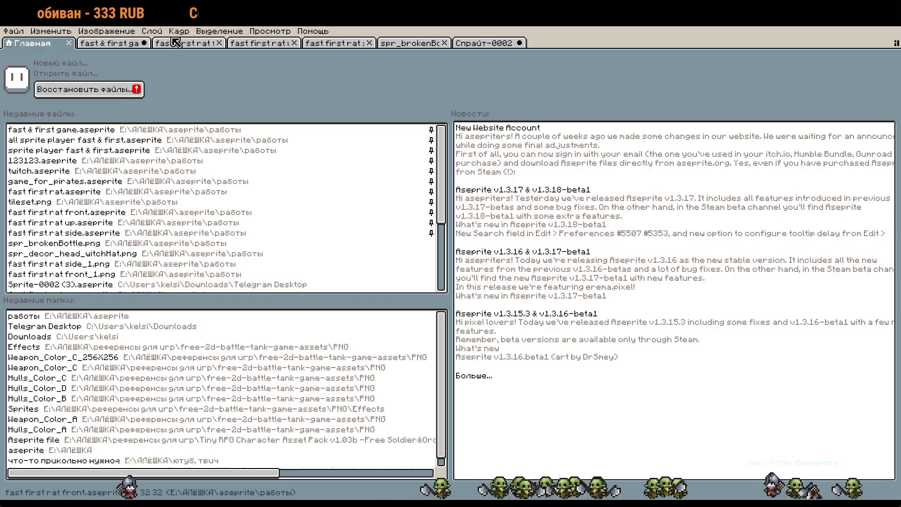
Step: Browse the rat documents, step through the side-view walk from frame 6, then return to Спрайт-0002
{"action": "left_click", "coordinate": [184, 43]}
{"action": "left_click", "coordinate": [116, 47]}
{"action": "left_click", "coordinate": [259, 46]}
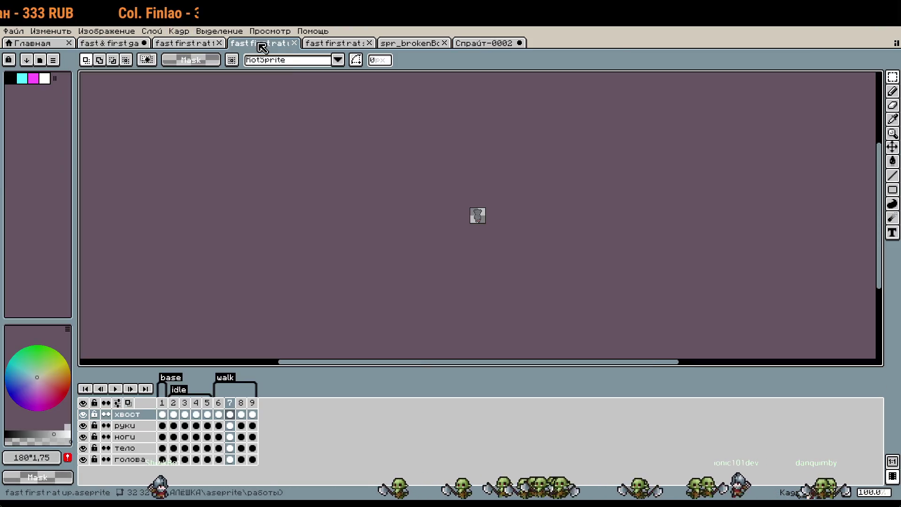
{"action": "left_click", "coordinate": [332, 45]}
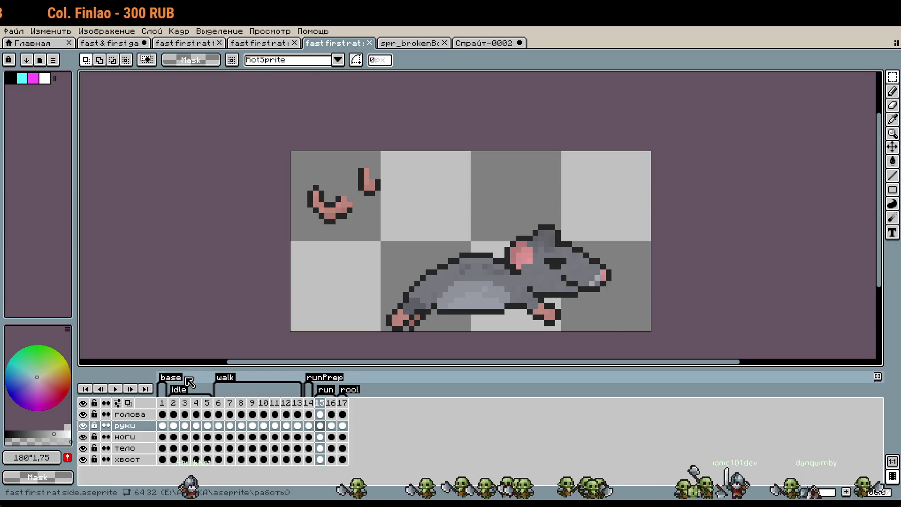
{"action": "left_click", "coordinate": [218, 403]}
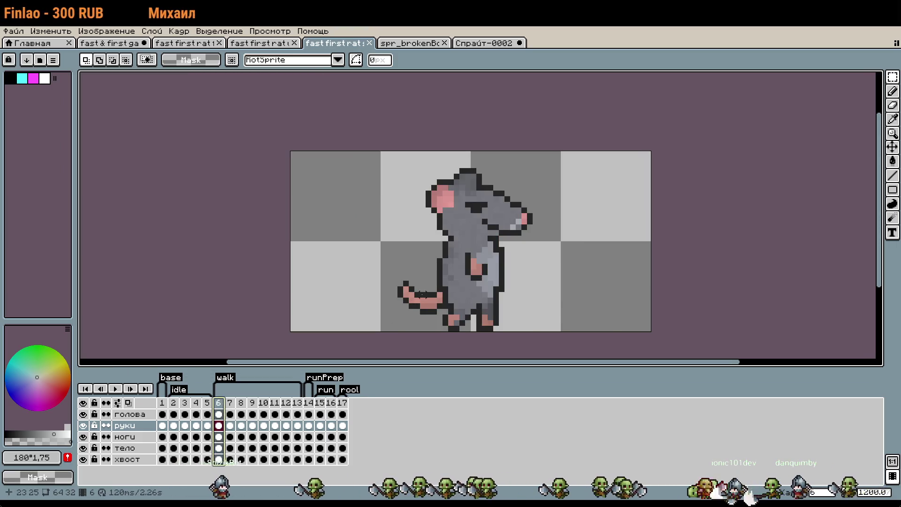
{"action": "key", "text": "period"}
{"action": "key", "text": "period"}
{"action": "key", "text": "period"}
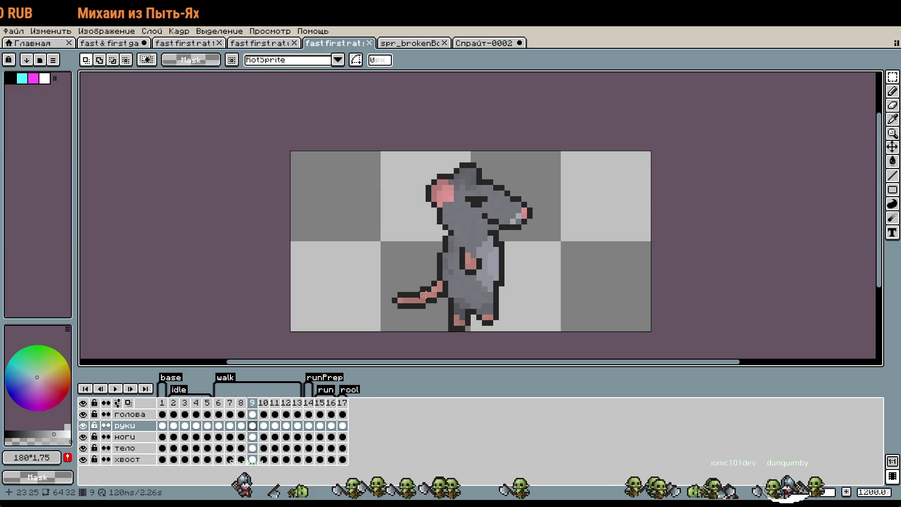
{"action": "left_click", "coordinate": [485, 43]}
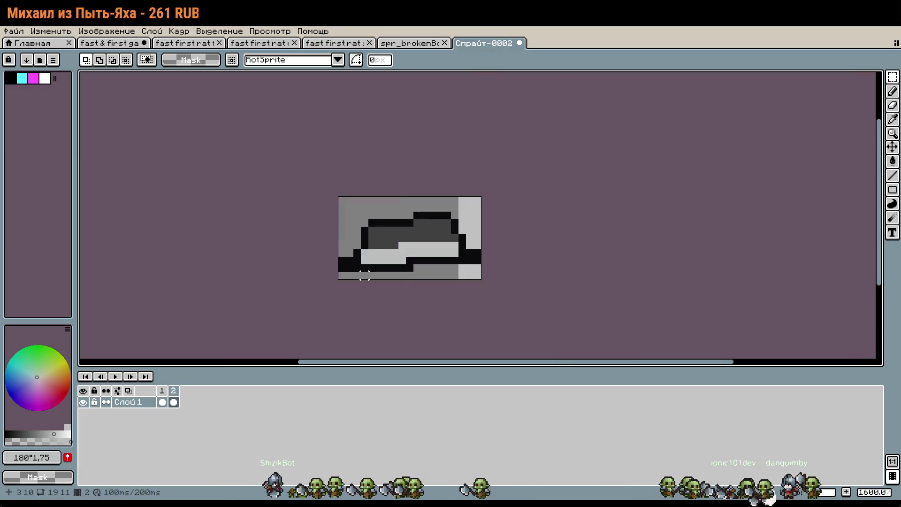
Step: Try extending the canvas one pixel at the bottom and right, then cancel
{"action": "left_click", "coordinate": [162, 402]}
{"action": "key", "text": "ctrl+alt+c"}
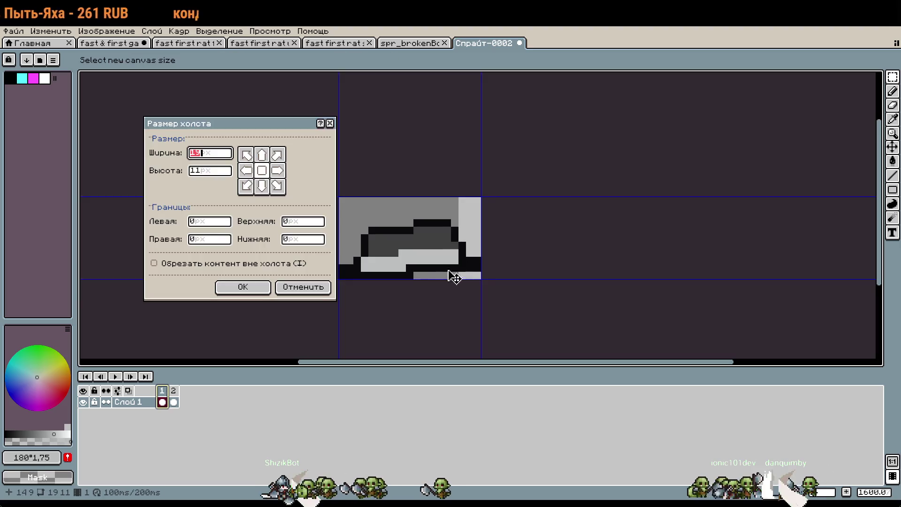
{"action": "left_click_drag", "start_coordinate": [440, 279], "coordinate": [441, 287]}
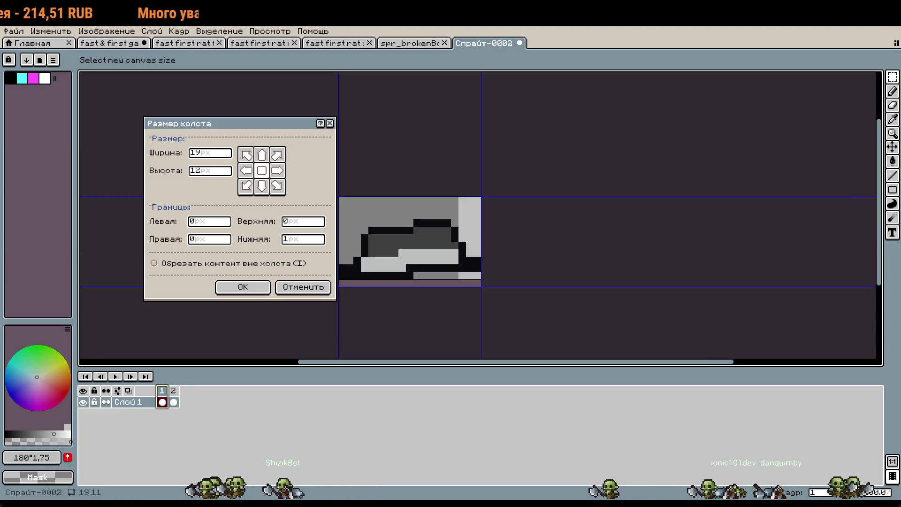
{"action": "left_click_drag", "start_coordinate": [481, 240], "coordinate": [489, 240]}
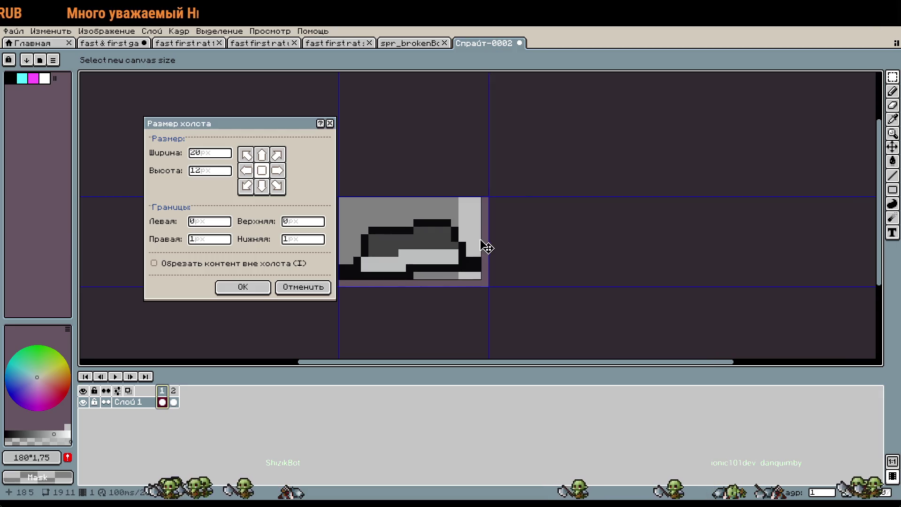
{"action": "left_click", "coordinate": [284, 287]}
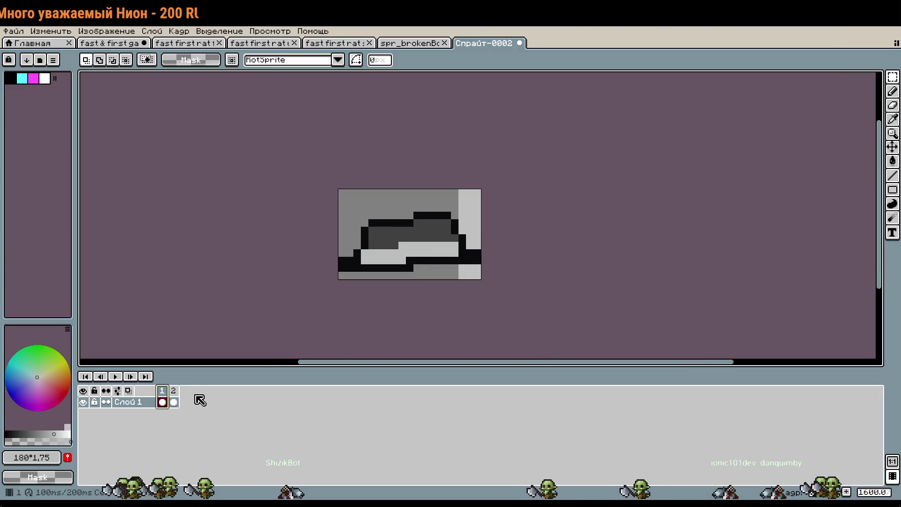
Step: Move the frame-2 hat down two pixels and add frame 3 with the hat raised one pixel
{"action": "left_click", "coordinate": [173, 402]}
{"action": "left_click_drag", "start_coordinate": [332, 185], "coordinate": [604, 341]}
{"action": "key", "text": "Down"}
{"action": "key", "text": "Down"}
{"action": "key", "text": "Return"}
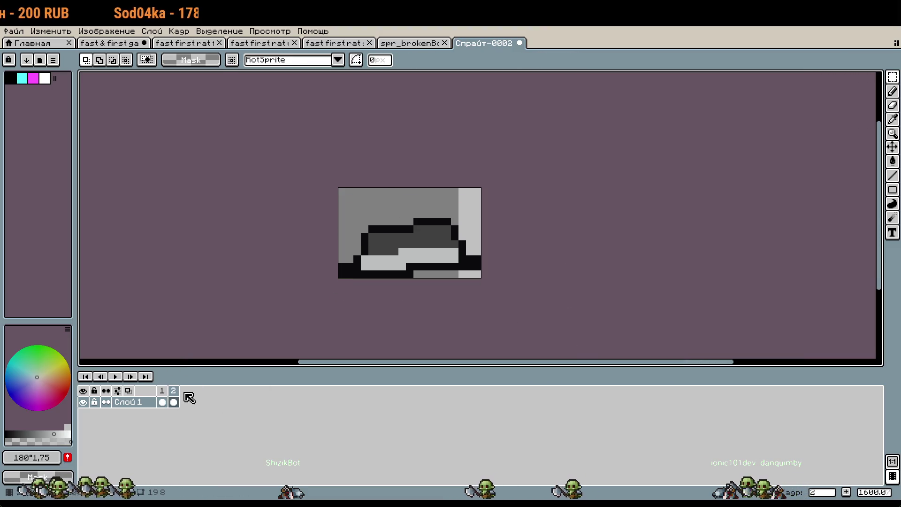
{"action": "right_click", "coordinate": [174, 394]}
{"action": "left_click", "coordinate": [226, 416]}
{"action": "key", "text": "ctrl+a"}
{"action": "key", "text": "Up"}
{"action": "key", "text": "Return"}
Step: Add frame 4 with the hat nudged up one pixel, then view the side-view rat document
{"action": "right_click", "coordinate": [185, 392]}
{"action": "left_click", "coordinate": [220, 413]}
{"action": "key", "text": "ctrl+a"}
{"action": "key", "text": "Up"}
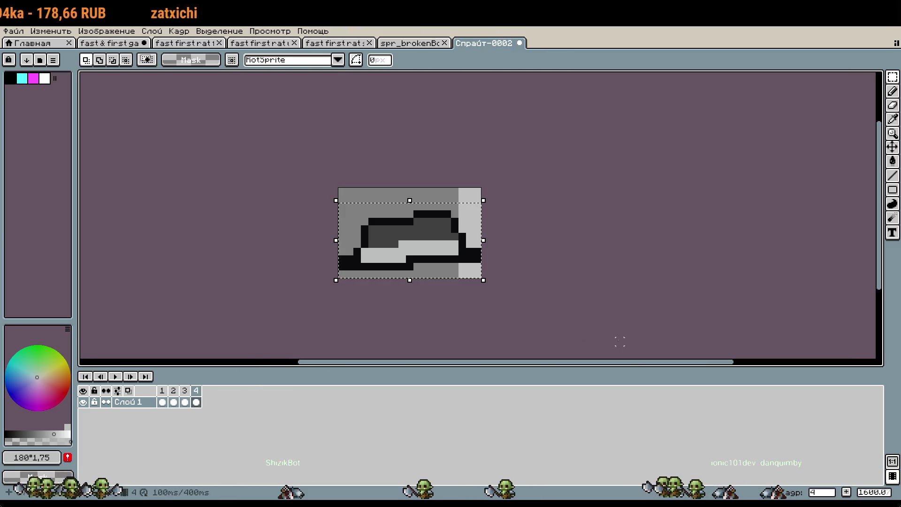
{"action": "key", "text": "Return"}
{"action": "left_click", "coordinate": [408, 42]}
{"action": "left_click", "coordinate": [338, 43]}
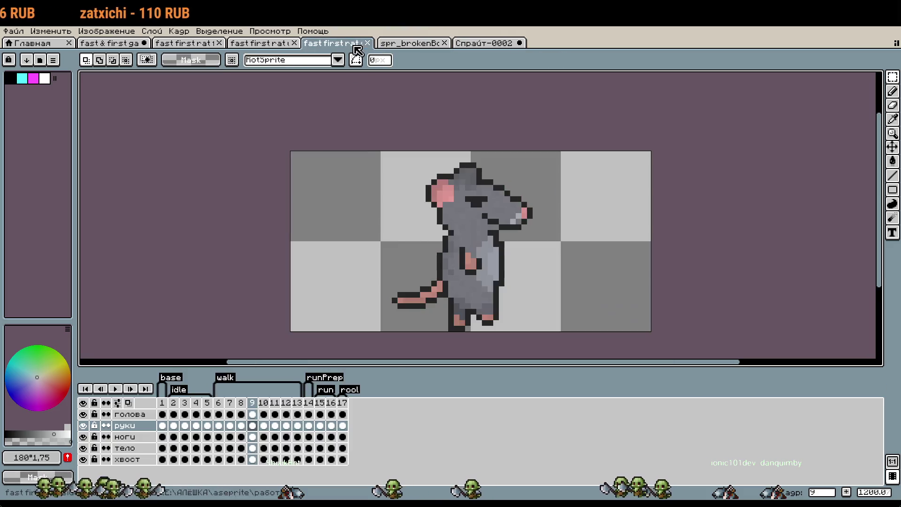
Step: Compare the rat frames, then add frames 5 and 6 to the hat sprite Спрайт-0002
{"action": "key", "text": "Right"}
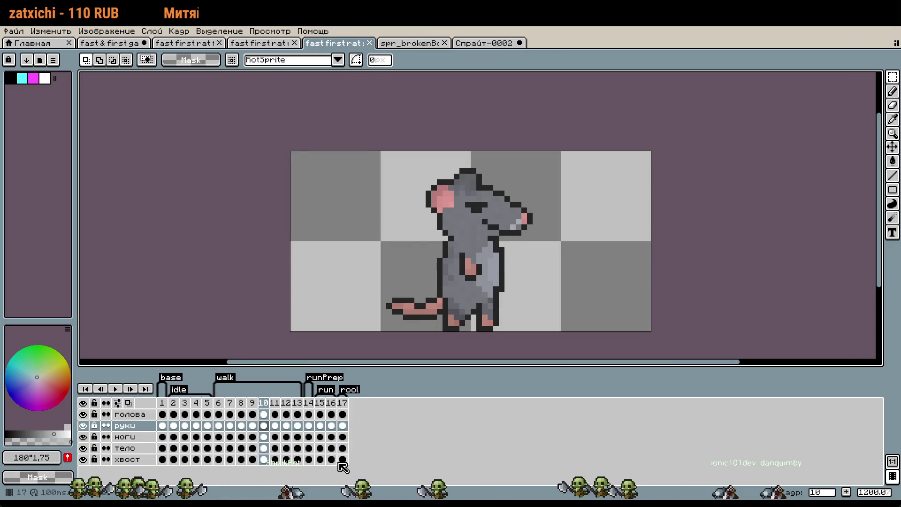
{"action": "key", "text": "Right"}
{"action": "key", "text": "Right"}
{"action": "key", "text": "Right"}
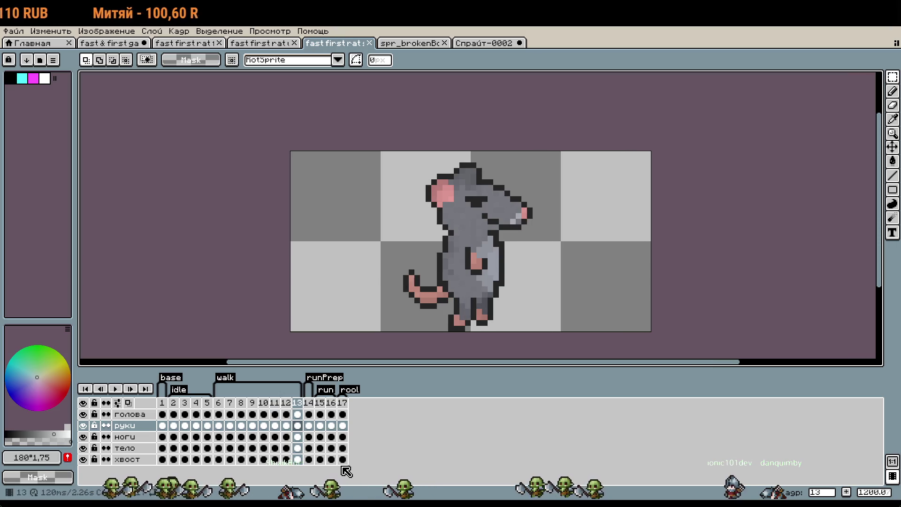
{"action": "key", "text": "ctrl+Tab"}
{"action": "key", "text": "ctrl+Tab"}
{"action": "right_click", "coordinate": [197, 392]}
{"action": "left_click", "coordinate": [231, 414]}
{"action": "left_click", "coordinate": [567, 312]}
{"action": "right_click", "coordinate": [207, 392]}
{"action": "left_click", "coordinate": [245, 410]}
{"action": "key", "text": "ctrl+v"}
{"action": "left_click", "coordinate": [559, 326]}
Step: Add frames 7 and 8 with the hat pasted and nudged up one pixel
{"action": "left_click", "coordinate": [207, 396]}
{"action": "right_click", "coordinate": [210, 393]}
{"action": "left_click", "coordinate": [231, 392]}
{"action": "right_click", "coordinate": [220, 392]}
{"action": "left_click", "coordinate": [245, 416]}
{"action": "key", "text": "ctrl+v"}
{"action": "key", "text": "Up"}
{"action": "right_click", "coordinate": [234, 395]}
{"action": "left_click", "coordinate": [258, 408]}
{"action": "key", "text": "Up"}
{"action": "key", "text": "Return"}
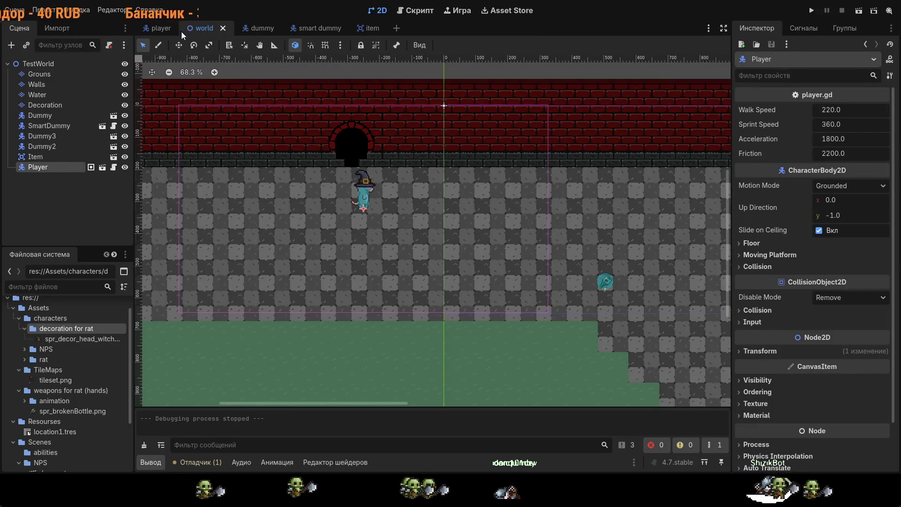
Step: In the player scene, hide the old Decoration hat node
{"action": "left_click", "coordinate": [177, 29]}
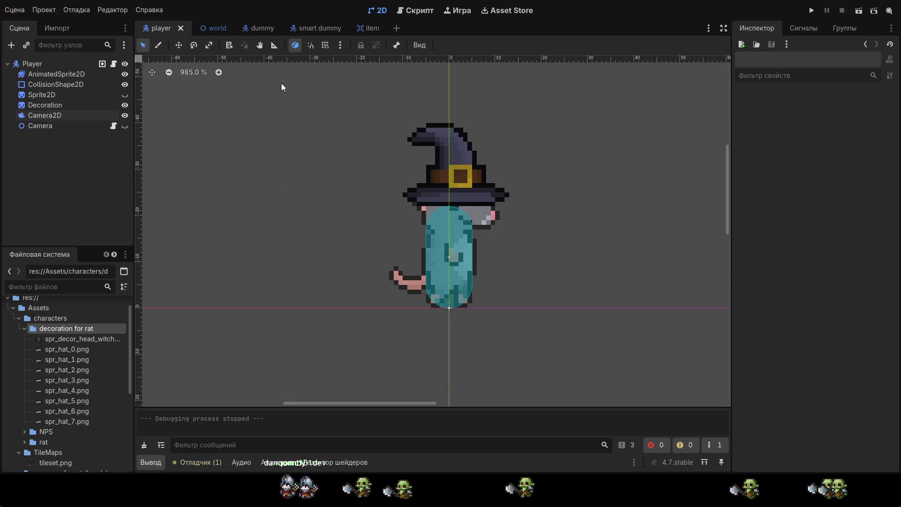
{"action": "left_click", "coordinate": [49, 96]}
{"action": "left_click", "coordinate": [54, 104]}
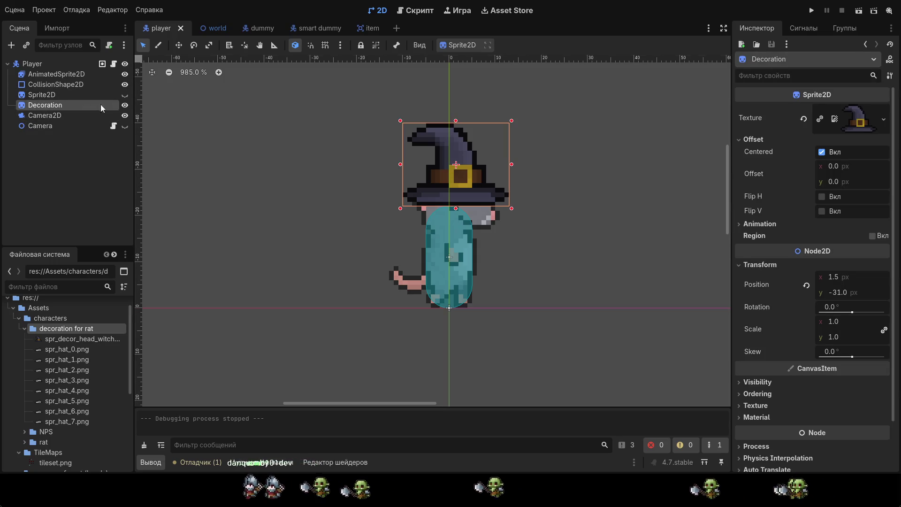
{"action": "left_click", "coordinate": [125, 105]}
{"action": "left_click", "coordinate": [76, 63]}
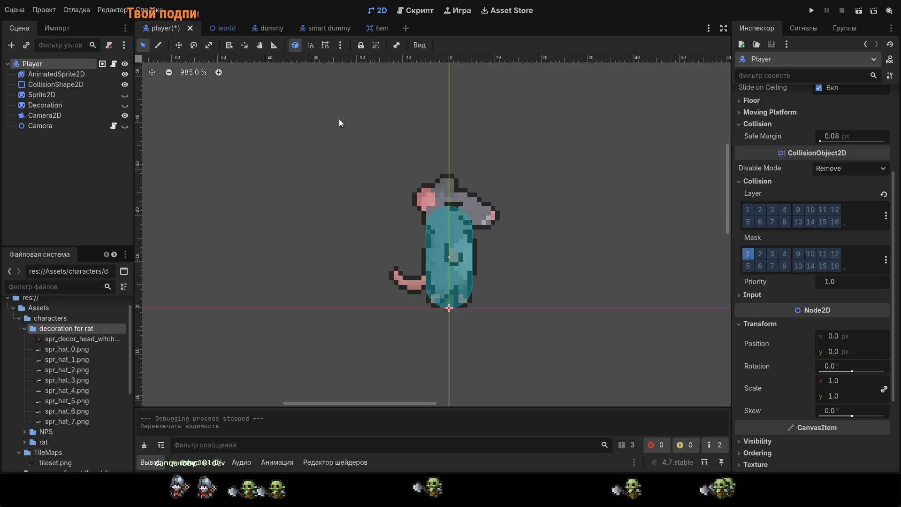
Step: Add an AnimatedSprite2D child named 'hat' and place it just below Sprite2D
{"action": "key", "text": "ctrl+a"}
{"action": "key", "text": "Return"}
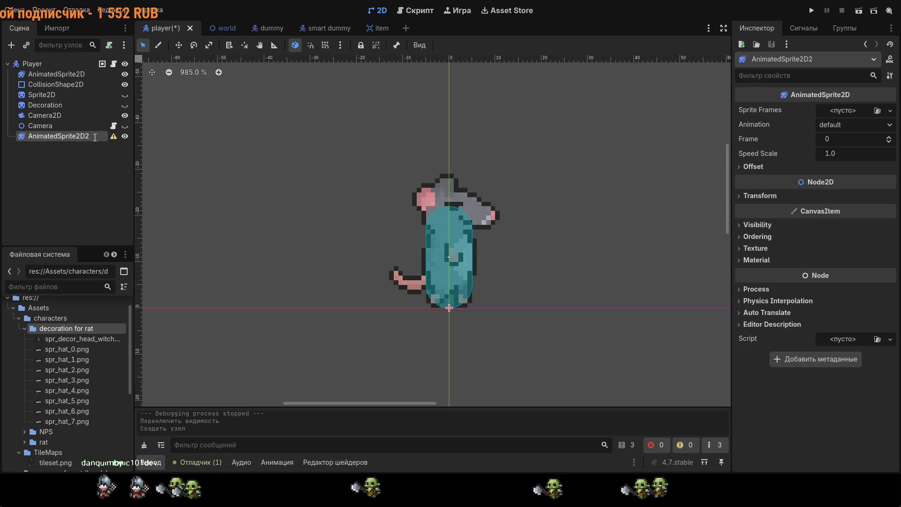
{"action": "type", "text": "hat"}
{"action": "key", "text": "Return"}
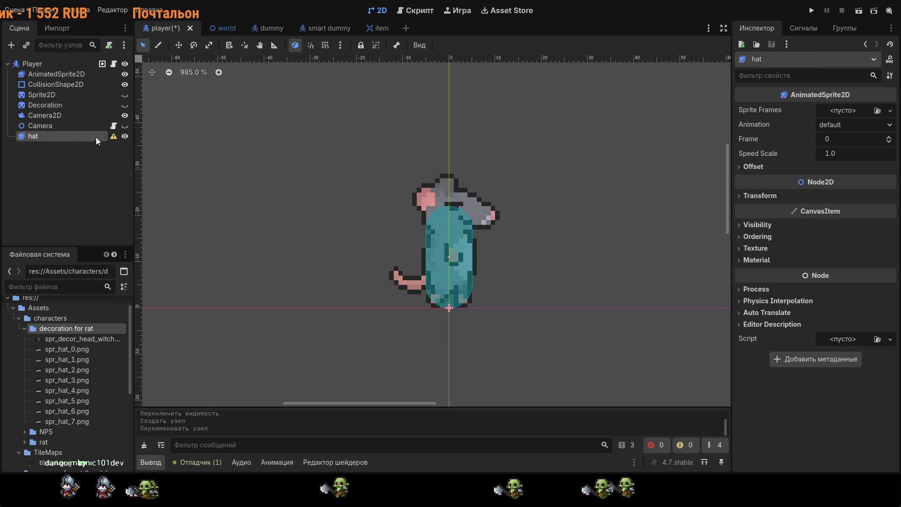
{"action": "left_click_drag", "start_coordinate": [78, 137], "coordinate": [111, 101]}
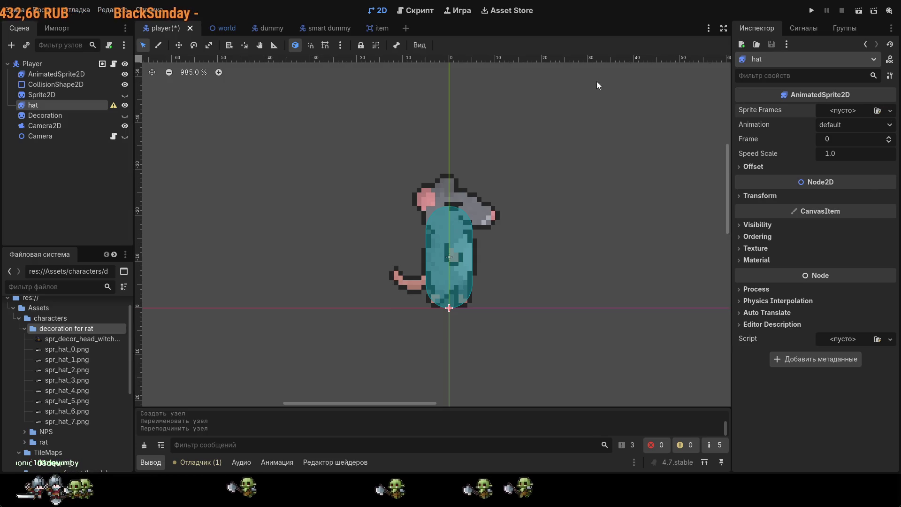
Step: Give hat a New SpriteFrames resource; an AnimationPlayer added by mistake is undone
{"action": "left_click", "coordinate": [842, 137]}
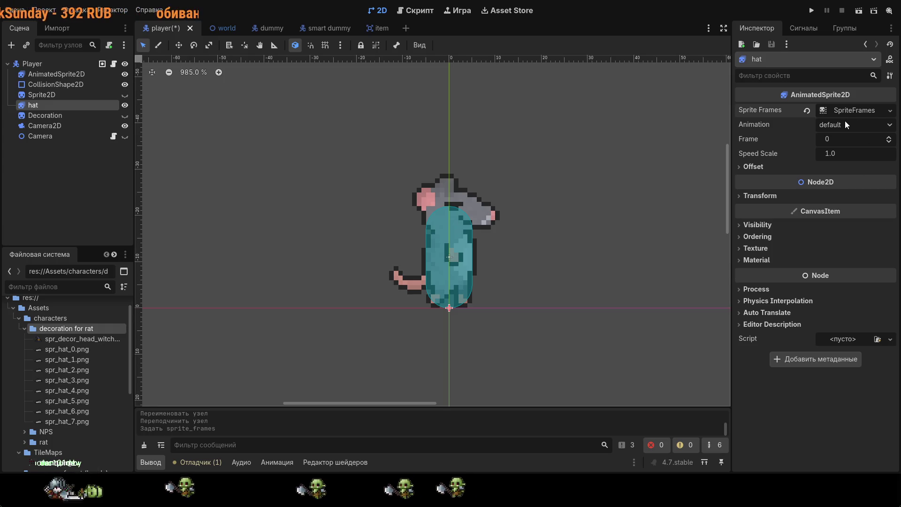
{"action": "left_click", "coordinate": [305, 463]}
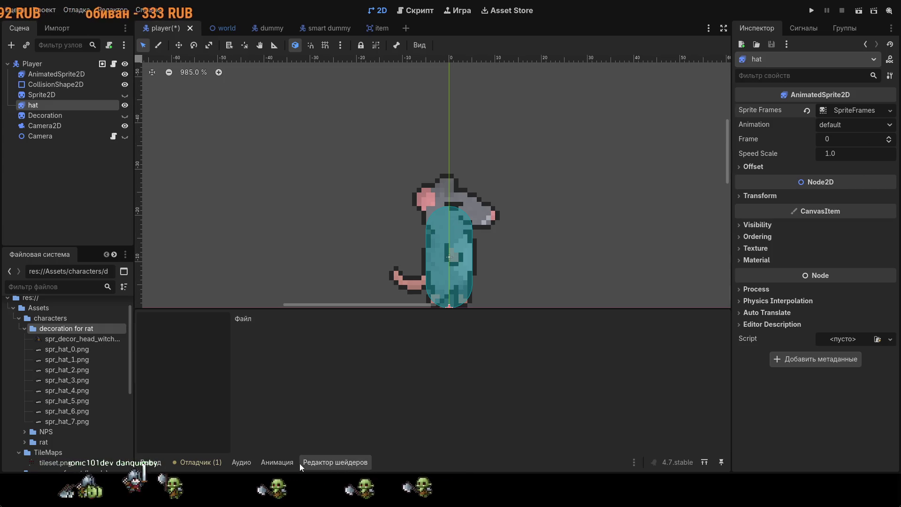
{"action": "left_click", "coordinate": [284, 464]}
{"action": "left_click", "coordinate": [439, 386]}
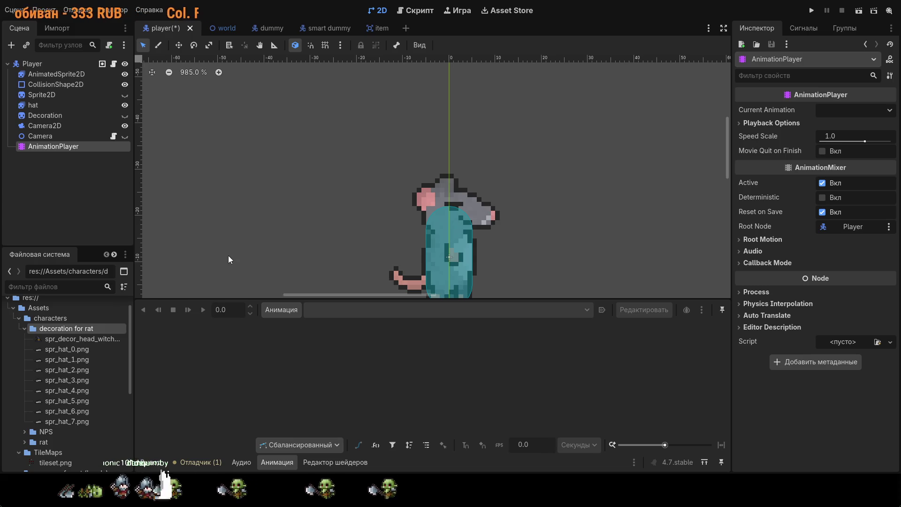
{"action": "key", "text": "ctrl+z"}
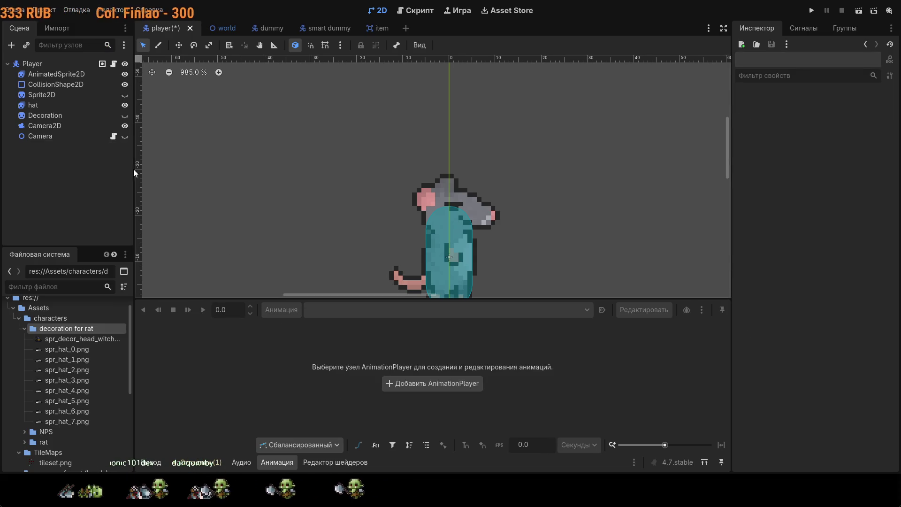
Step: Add the eight images spr_hat_0–7 as frames of hat's default animation
{"action": "left_click", "coordinate": [58, 103]}
{"action": "left_click", "coordinate": [73, 351]}
{"action": "left_click", "coordinate": [70, 421], "text": "shift"}
{"action": "left_click_drag", "start_coordinate": [71, 421], "coordinate": [392, 390]}
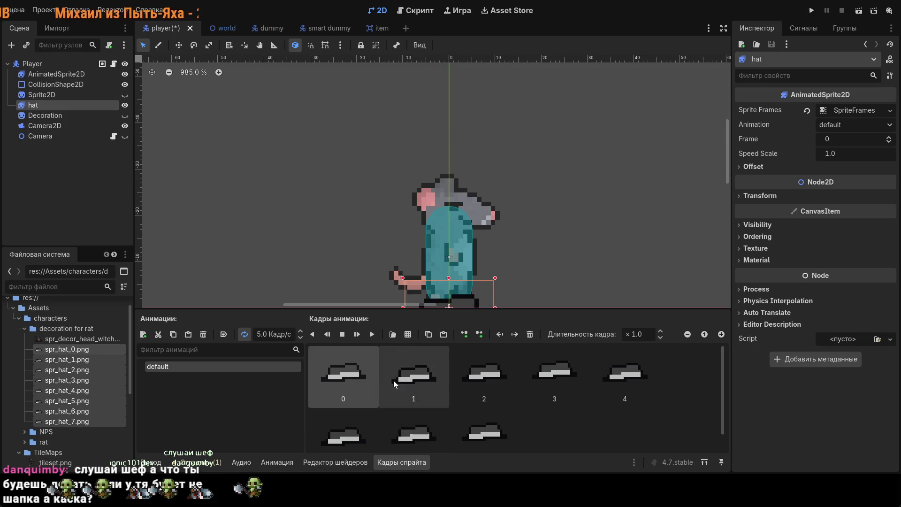
Step: Move the hat sprite up onto the rat's head
{"action": "left_click_drag", "start_coordinate": [445, 281], "coordinate": [441, 171]}
{"action": "left_click", "coordinate": [536, 249]}
{"action": "scroll", "coordinate": [476, 191], "scroll_direction": "up", "scroll_amount": 1}
{"action": "left_click", "coordinate": [449, 171]}
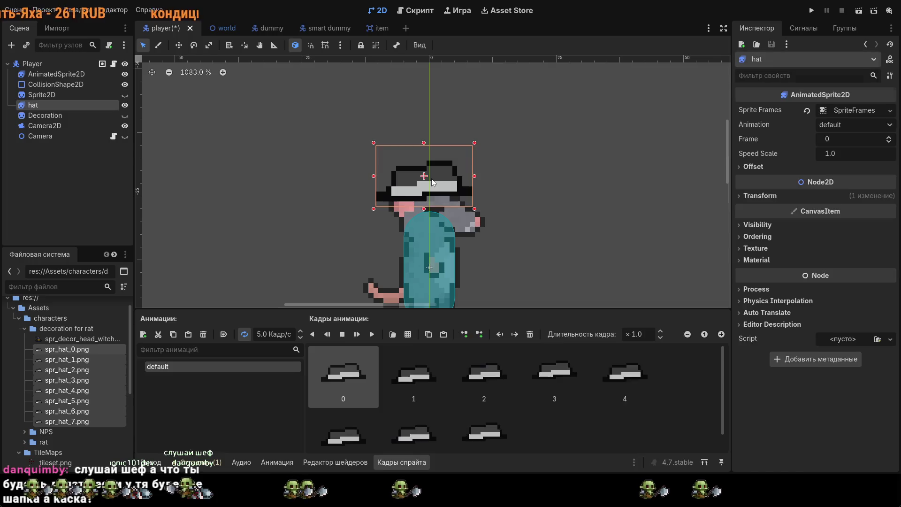
Step: Preview the hat animation, adjust its FPS, then save and run with F5
{"action": "left_click", "coordinate": [369, 335]}
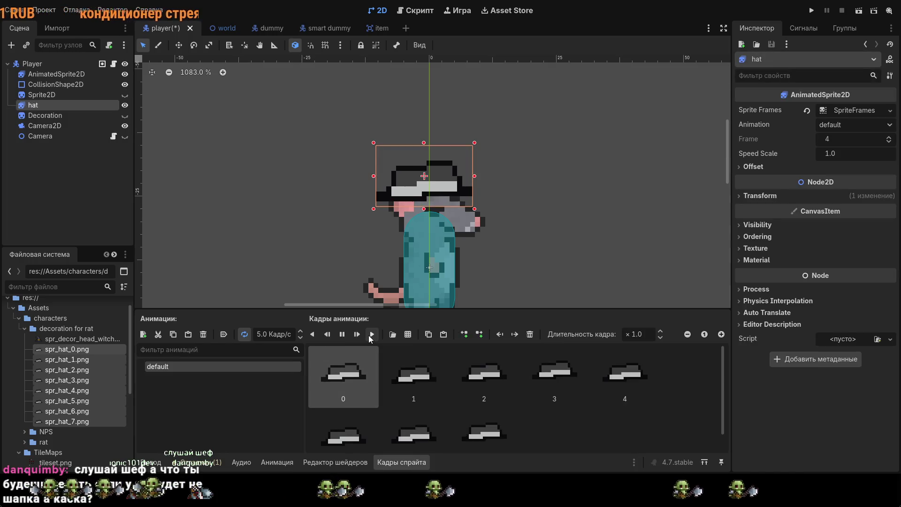
{"action": "left_click", "coordinate": [341, 334]}
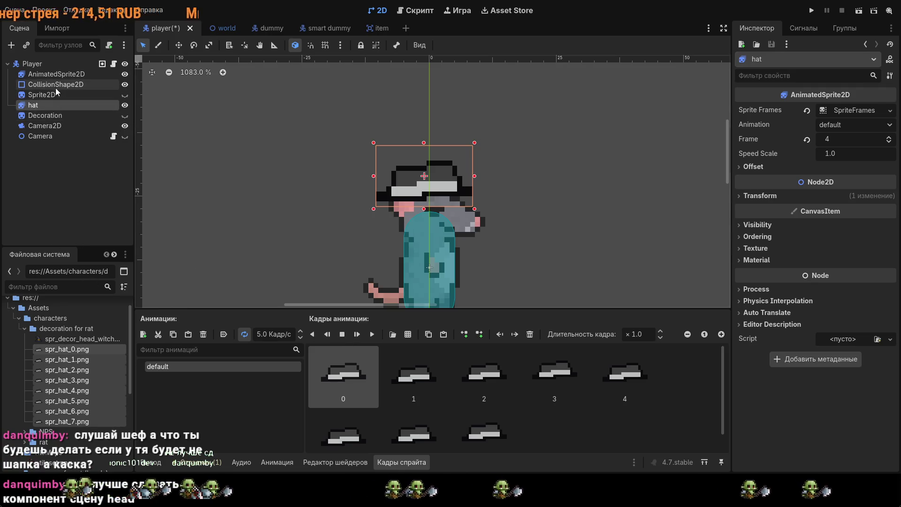
{"action": "left_click", "coordinate": [47, 73]}
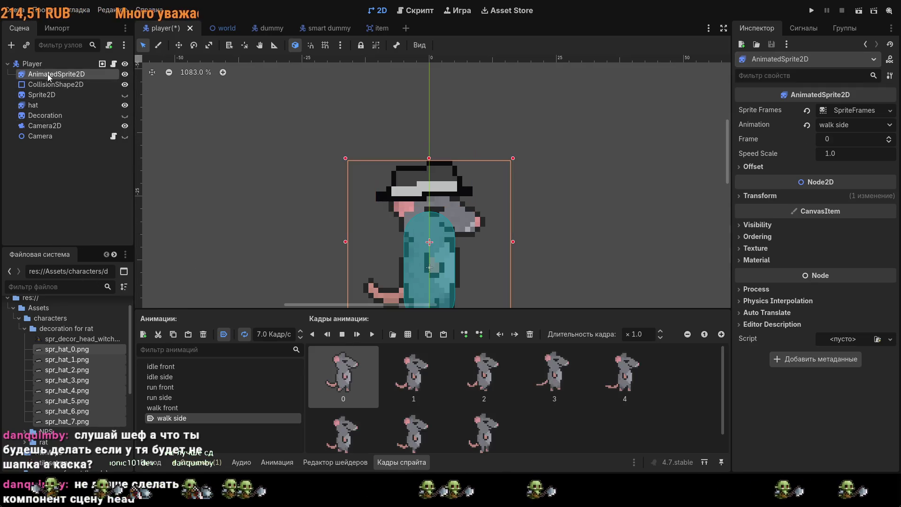
{"action": "left_click", "coordinate": [70, 104]}
{"action": "left_click", "coordinate": [288, 334]}
{"action": "key", "text": "F5"}
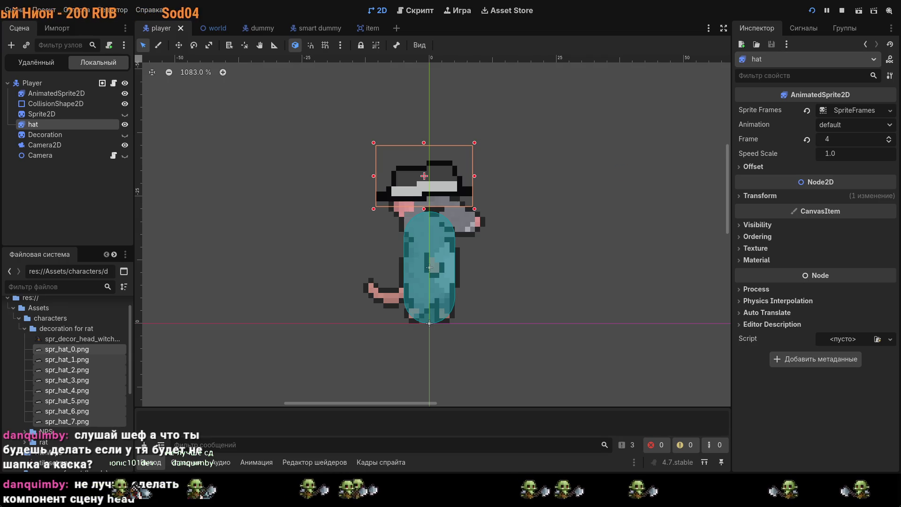
Step: Lower the hat about two pixels on the rat's head, test-running before and after
{"action": "key", "text": "F8"}
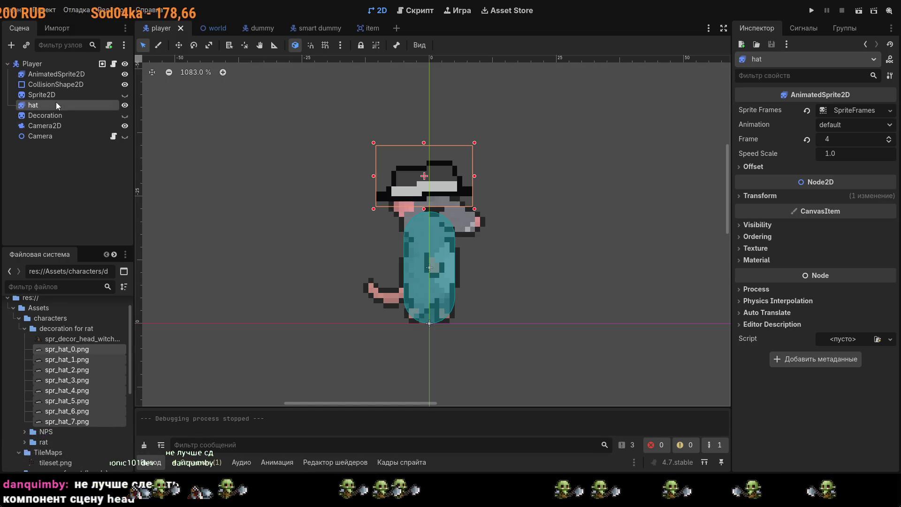
{"action": "left_click", "coordinate": [44, 95]}
{"action": "left_click", "coordinate": [47, 106]}
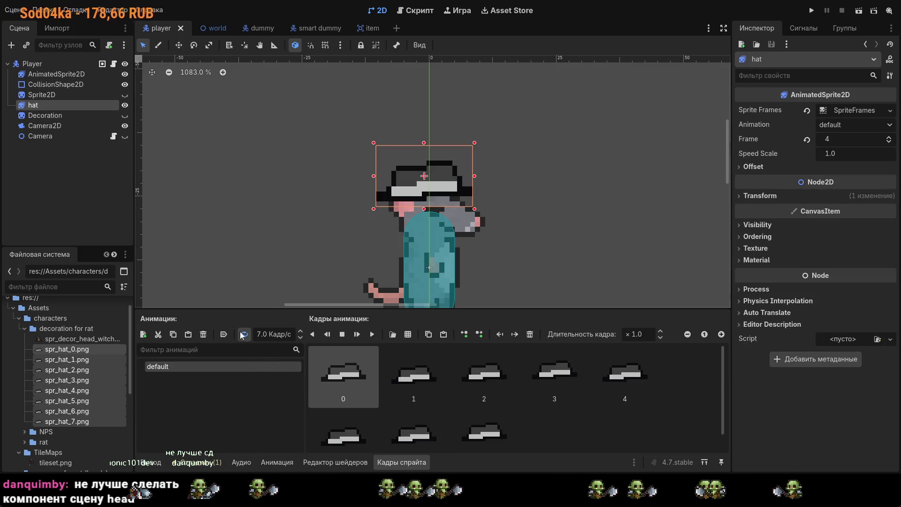
{"action": "key", "text": "F5"}
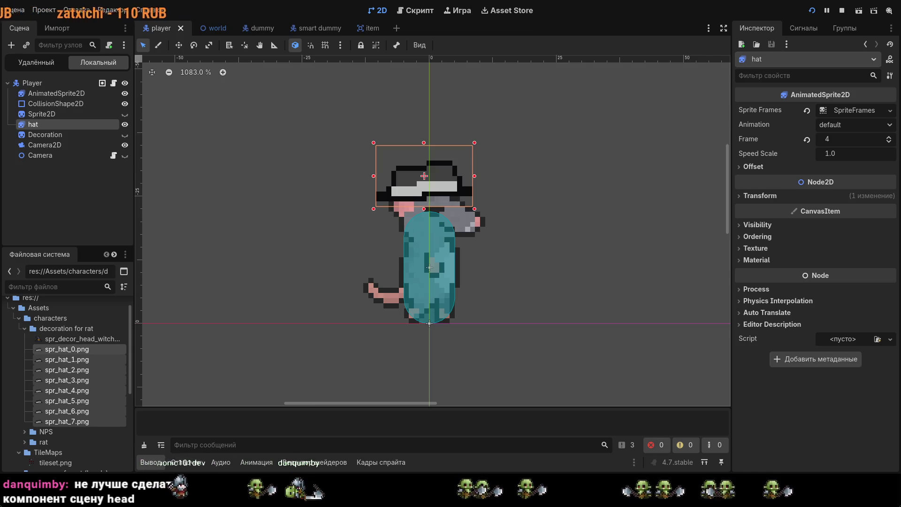
{"action": "left_click_drag", "start_coordinate": [397, 177], "coordinate": [397, 187]}
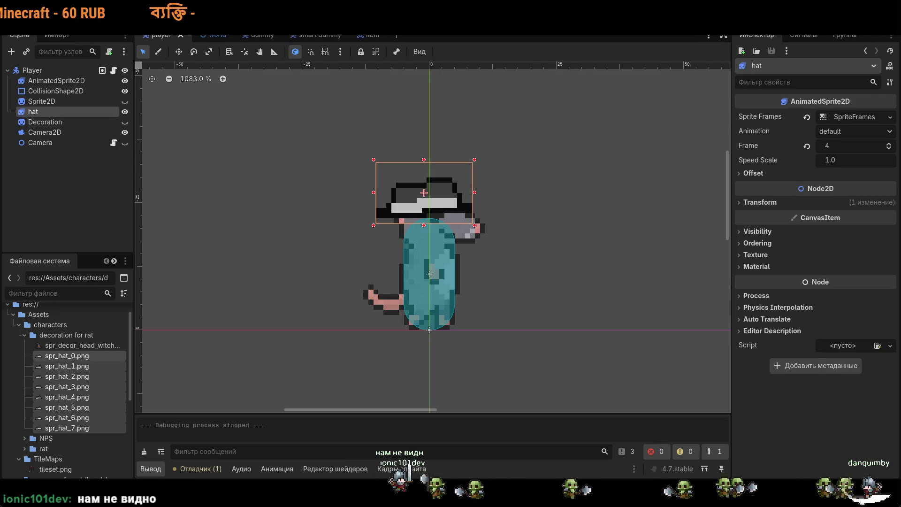
{"action": "key", "text": "F5"}
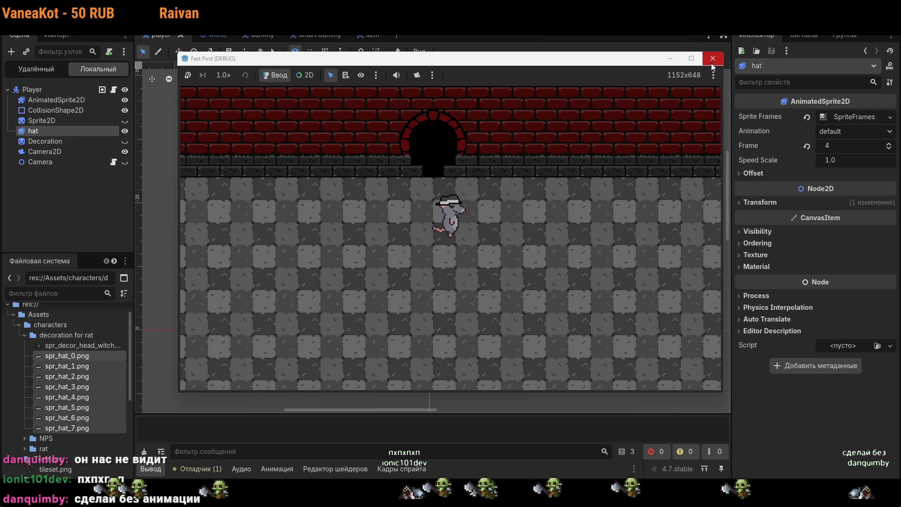
{"action": "key", "text": "F8"}
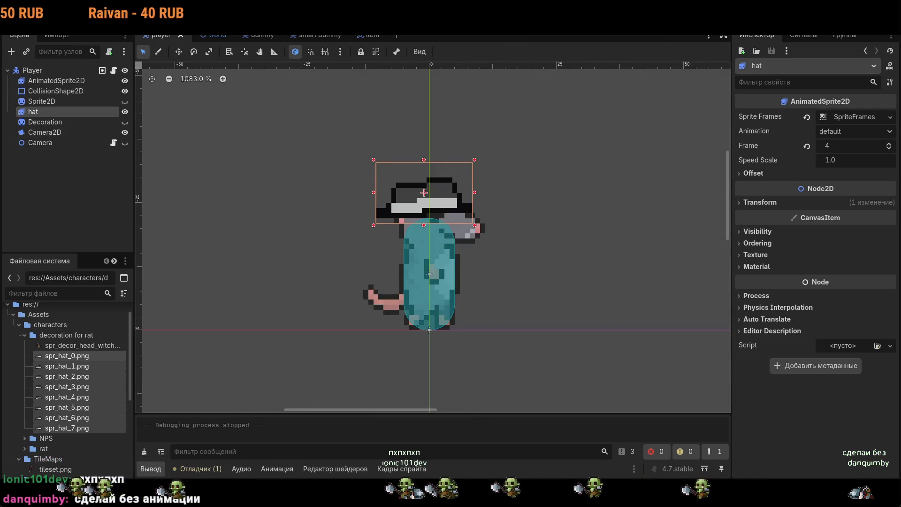
Step: Turn off Autoplay on Load for the hat animation, then run the game with F5
{"action": "left_click", "coordinate": [415, 469]}
{"action": "left_click", "coordinate": [226, 343]}
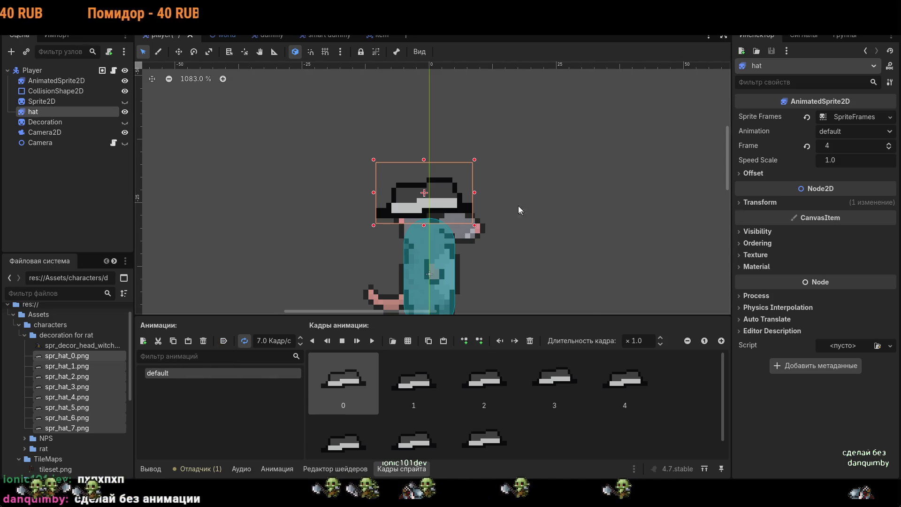
{"action": "left_click_drag", "start_coordinate": [453, 190], "coordinate": [457, 189]}
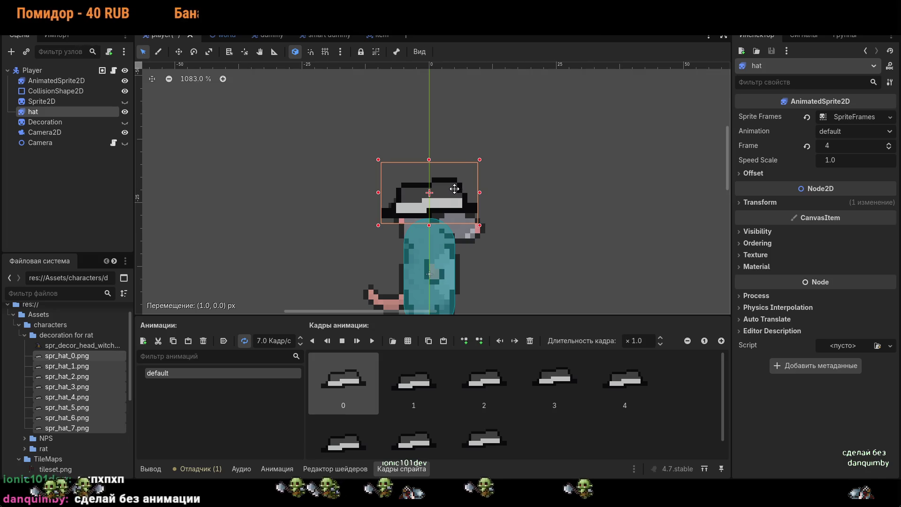
{"action": "key", "text": "Escape"}
{"action": "left_click", "coordinate": [708, 96]}
{"action": "key", "text": "F5"}
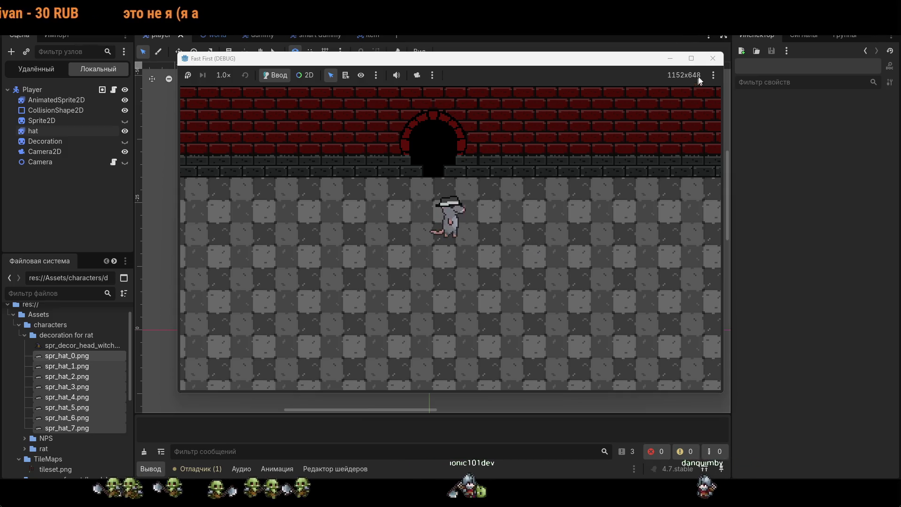
Step: Rerun the game, try a larger Camera2D zoom while walking, then reset zoom to 1.0
{"action": "left_click", "coordinate": [714, 59]}
{"action": "left_click", "coordinate": [429, 200]}
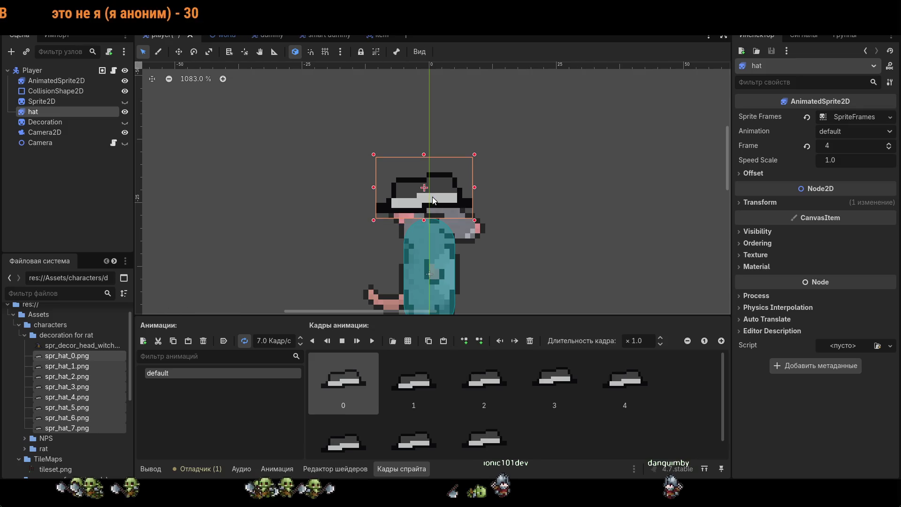
{"action": "key", "text": "F5"}
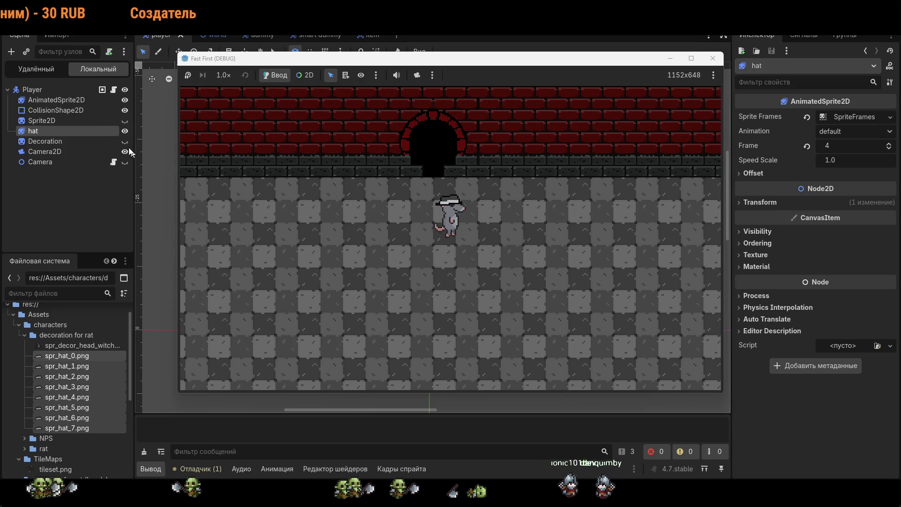
{"action": "left_click", "coordinate": [48, 151]}
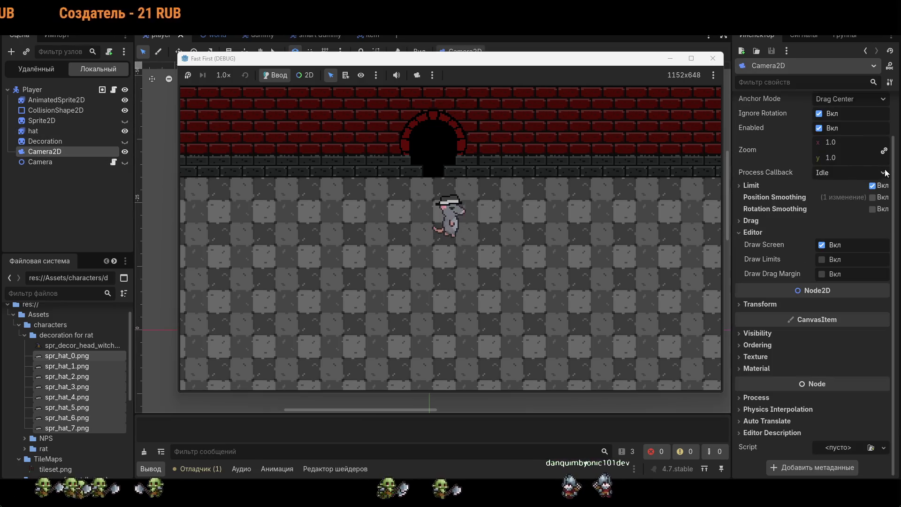
{"action": "mouse_move", "coordinate": [857, 146]}
{"action": "left_mouse_down"}
{"action": "mouse_move", "coordinate": [896, 146]}
{"action": "mouse_move", "coordinate": [846, 140]}
{"action": "left_mouse_up"}
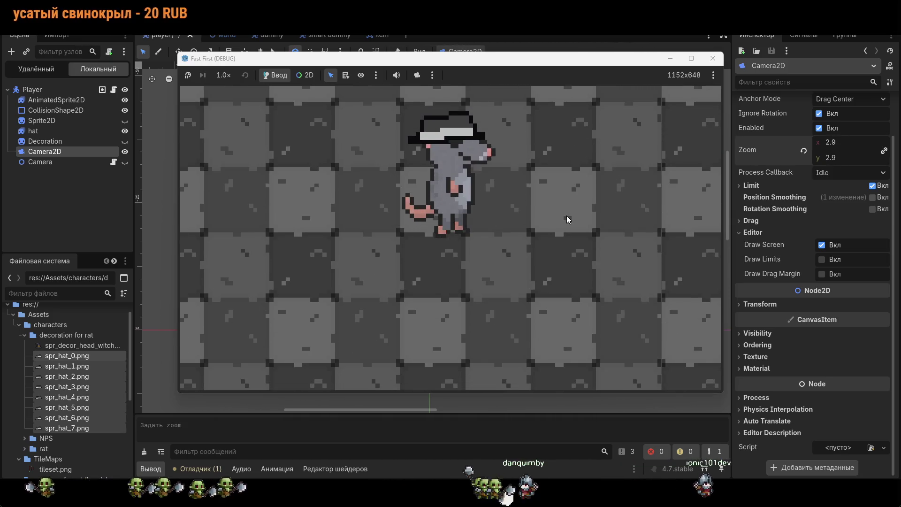
{"action": "key", "text": "a"}
{"action": "key", "text": "d"}
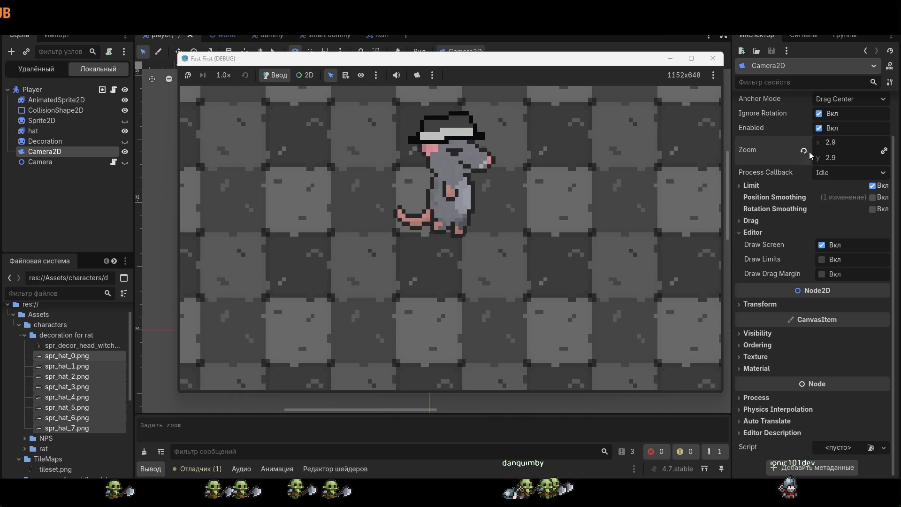
{"action": "left_click", "coordinate": [804, 151]}
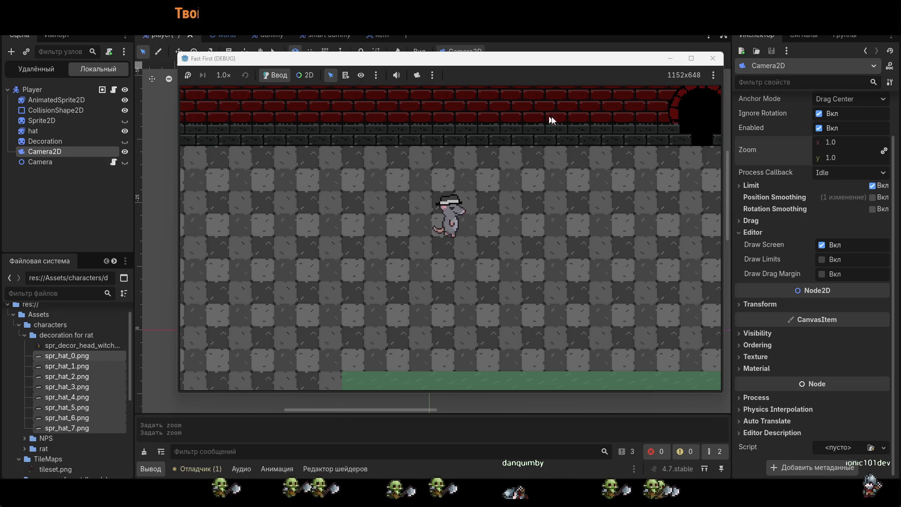
Step: Walk the rat left through the level past the wall arch and close the game
{"action": "key", "text": "a"}
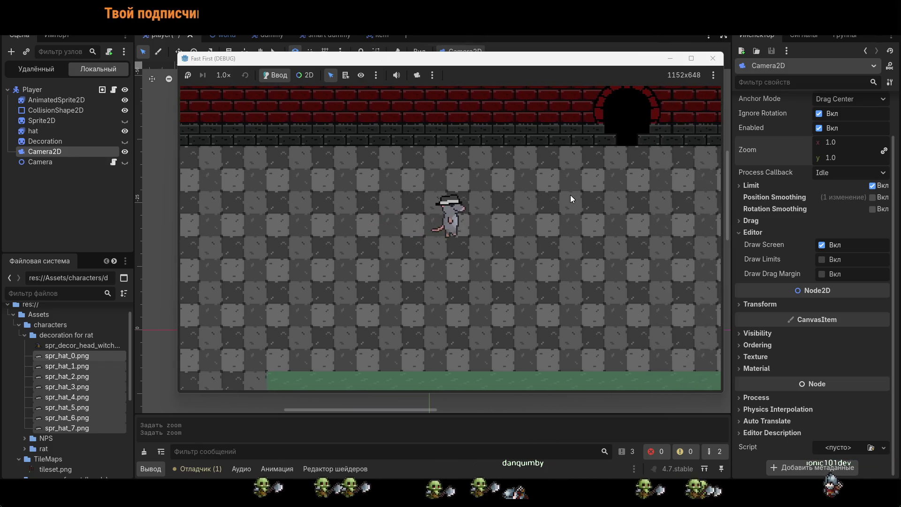
{"action": "key", "text": "a"}
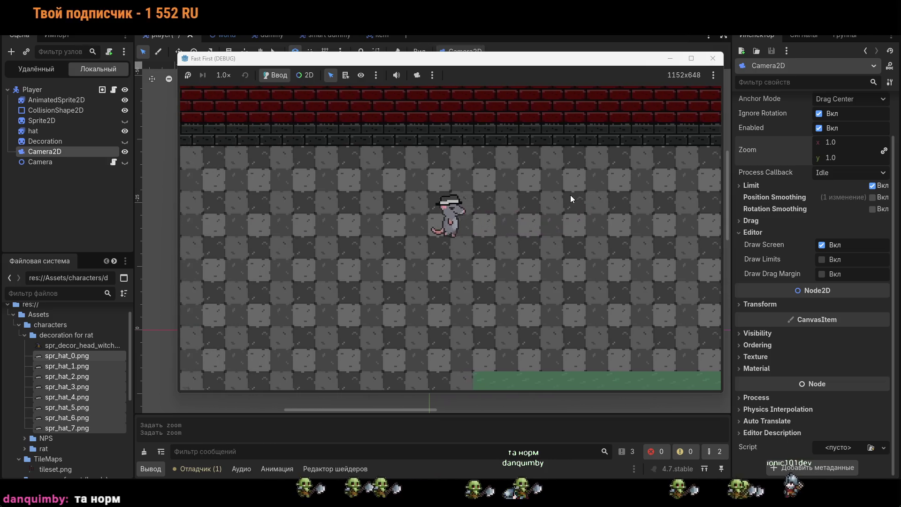
{"action": "key", "text": "a"}
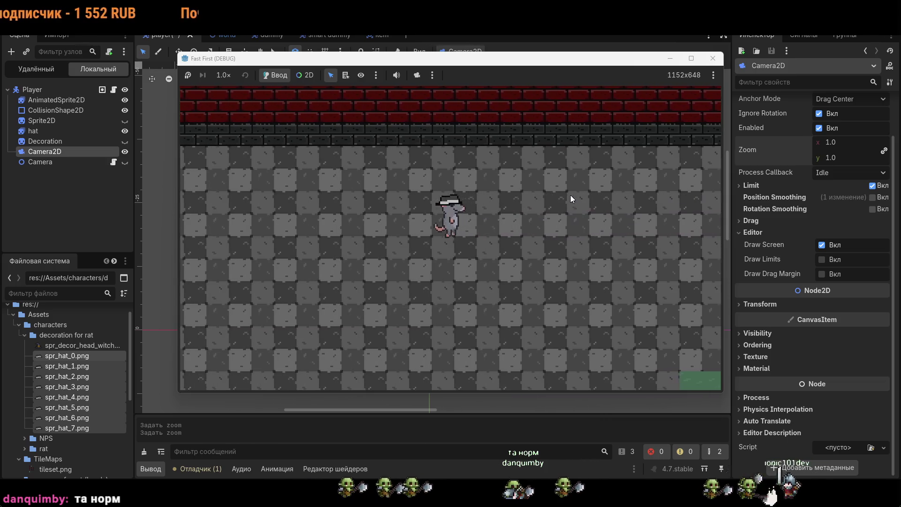
{"action": "key", "text": "a"}
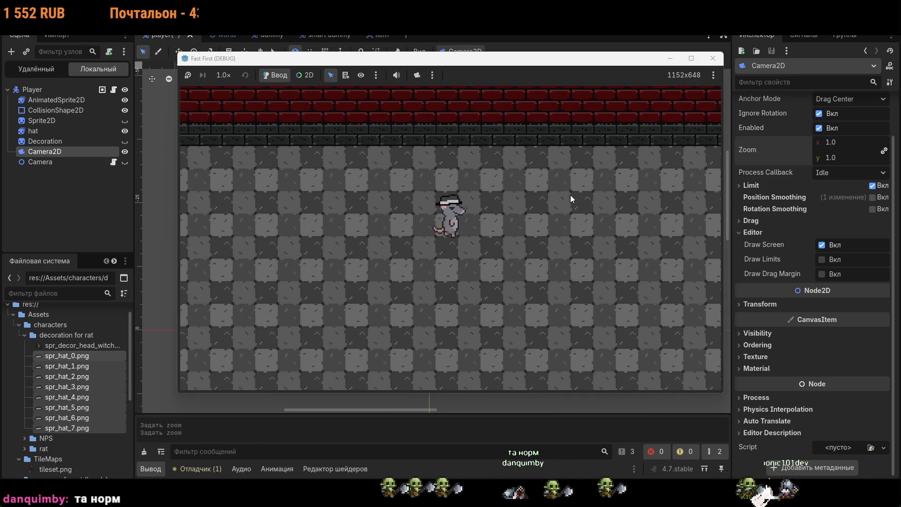
{"action": "key", "text": "a"}
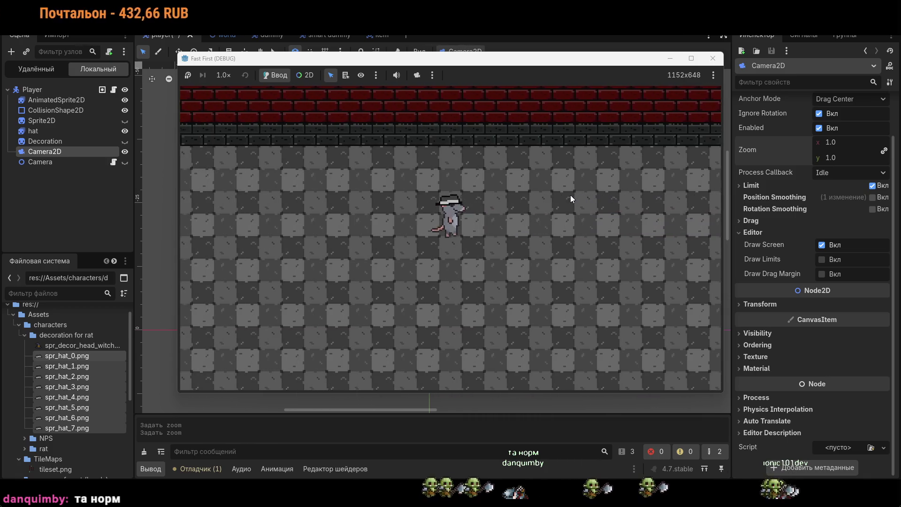
{"action": "key", "text": "a"}
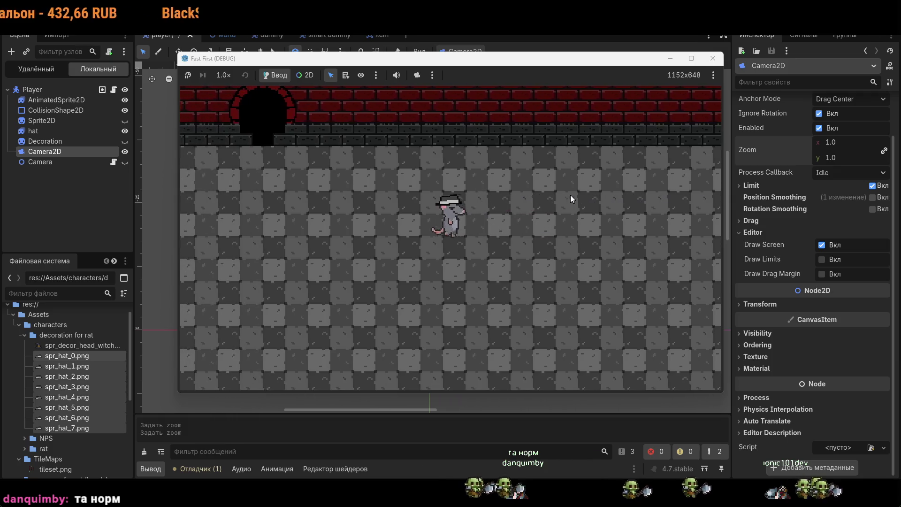
{"action": "key", "text": "a"}
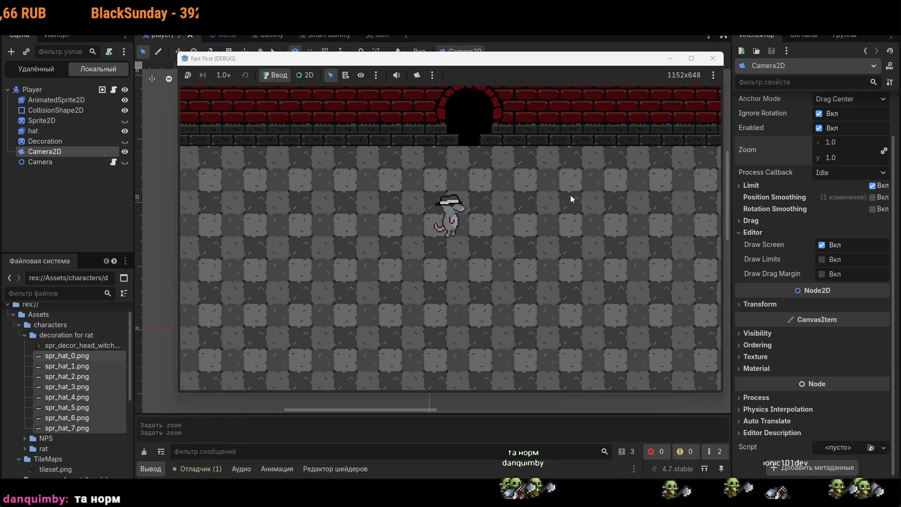
{"action": "left_click", "coordinate": [713, 58]}
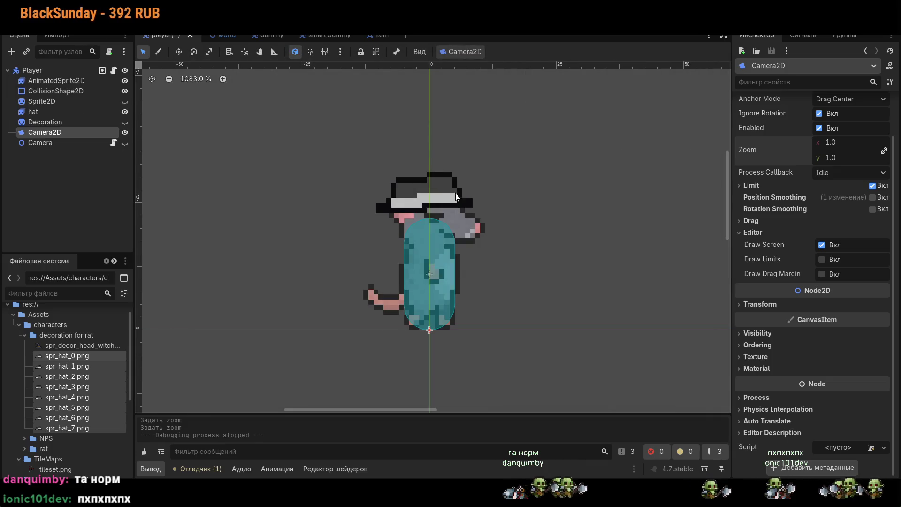
{"action": "left_click_drag", "start_coordinate": [455, 193], "coordinate": [457, 193]}
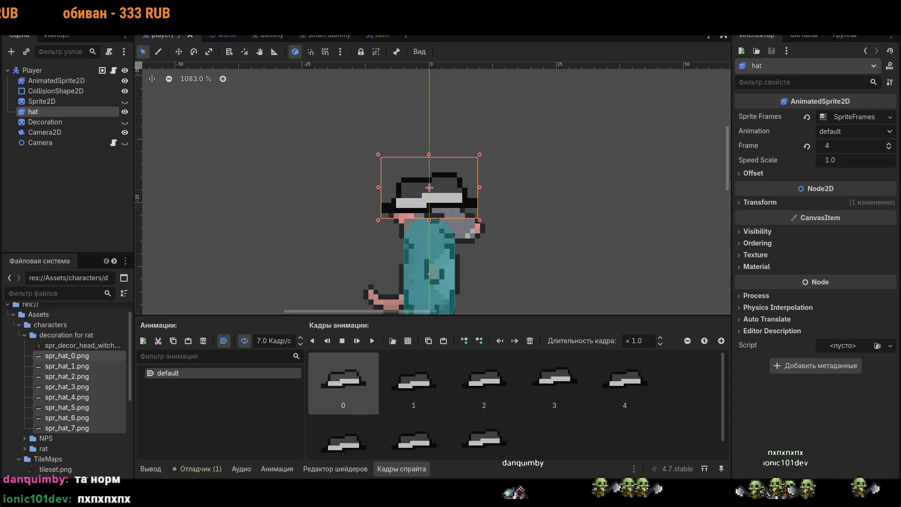
{"action": "key", "text": "F5"}
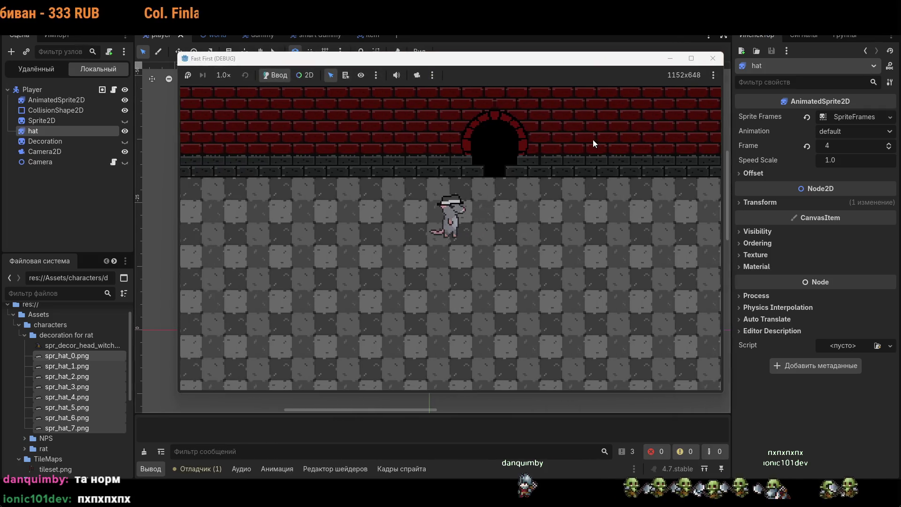
{"action": "key", "text": "a"}
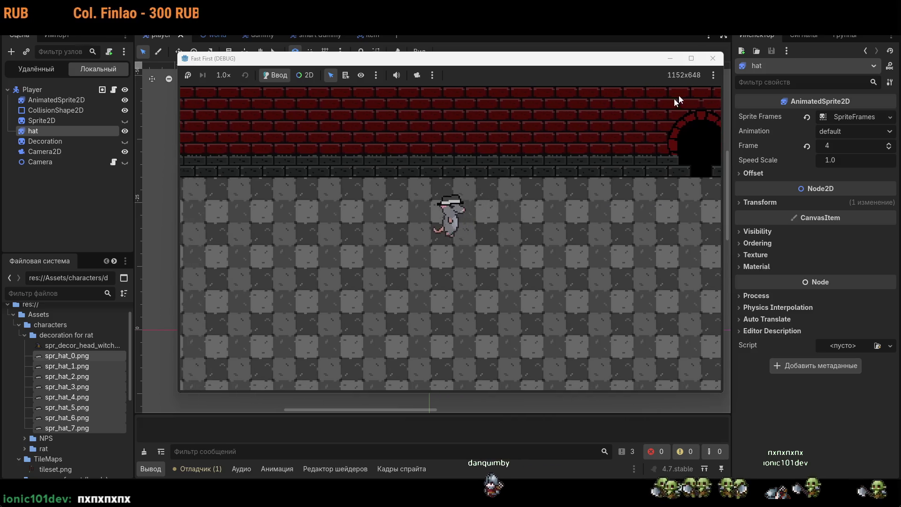
{"action": "left_click", "coordinate": [713, 58]}
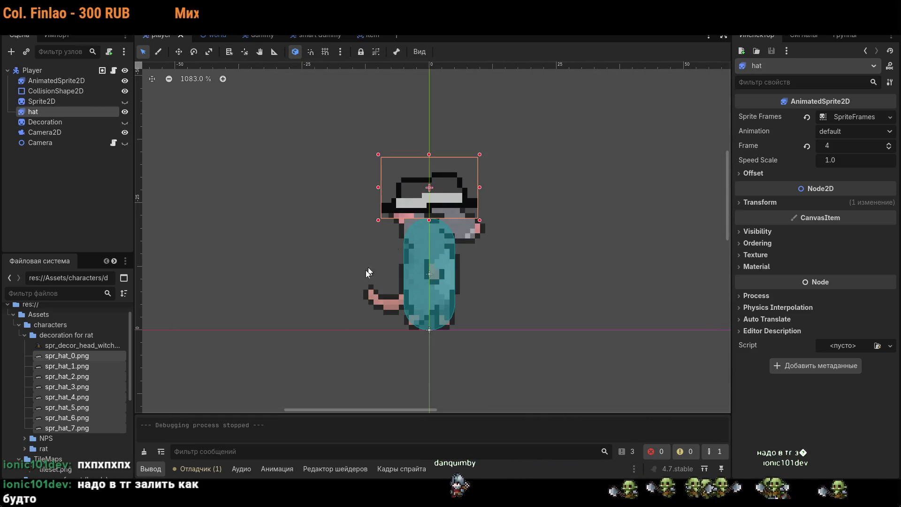
{"action": "left_click", "coordinate": [278, 469]}
{"action": "left_click", "coordinate": [403, 469]}
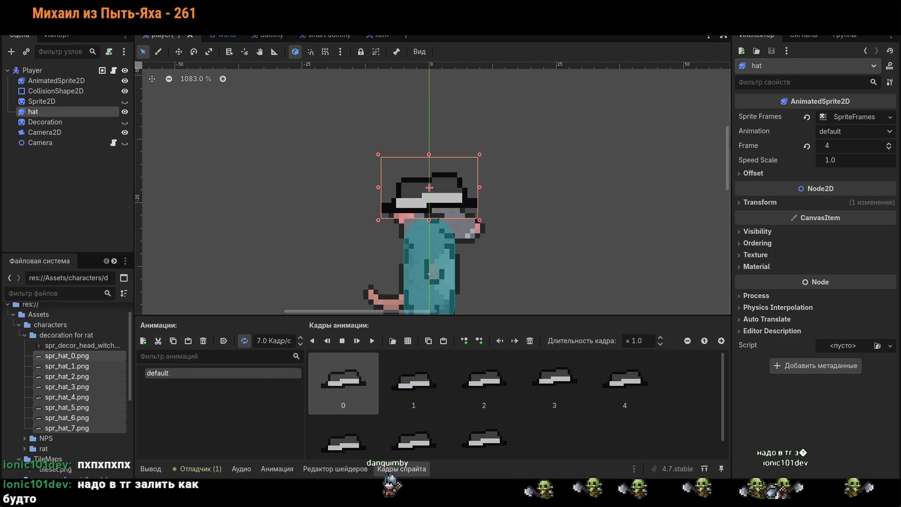
{"action": "key", "text": "F5"}
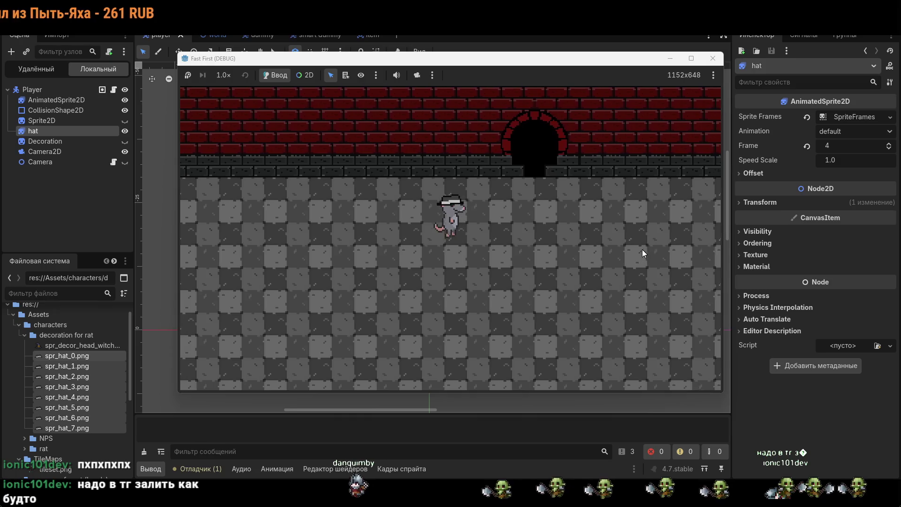
{"action": "key", "text": "Right"}
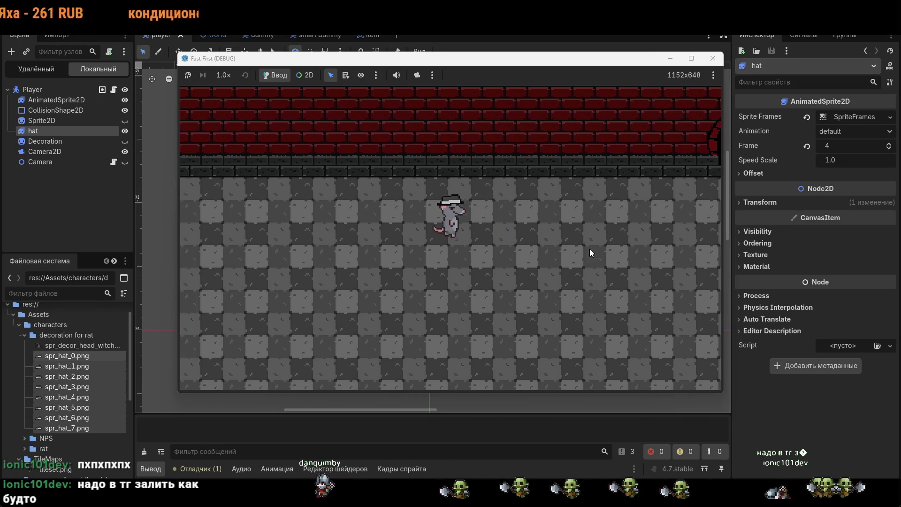
{"action": "key", "text": "Right"}
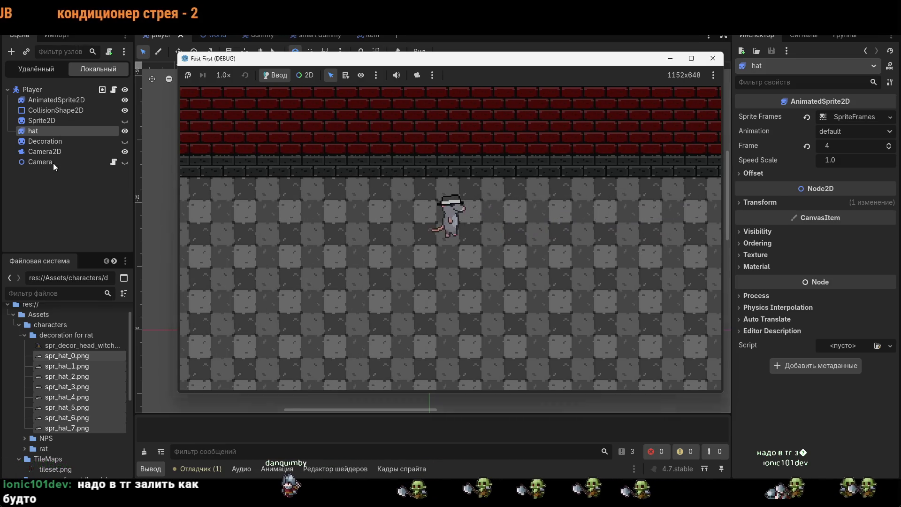
Step: Set Camera2D zoom to 1.97 and walk the rat right and up along the wall
{"action": "left_click", "coordinate": [52, 151]}
{"action": "left_click_drag", "start_coordinate": [853, 149], "coordinate": [891, 149]}
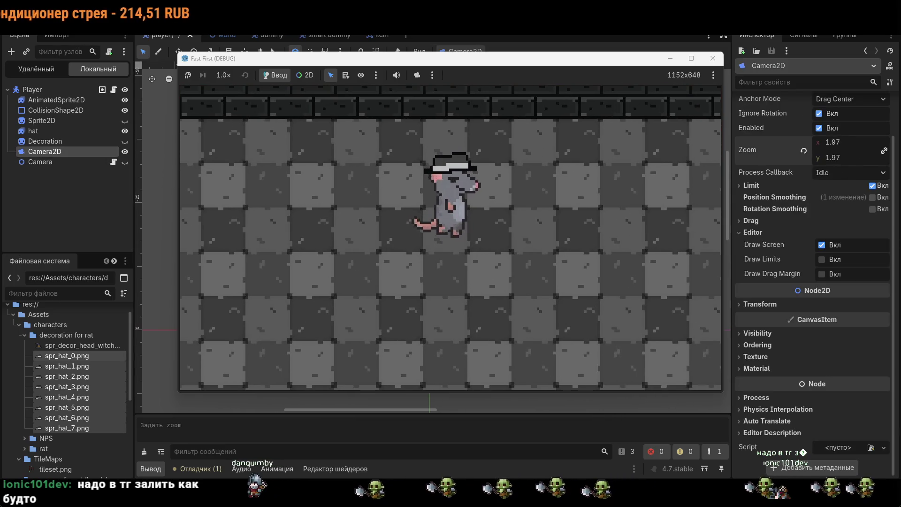
{"action": "key", "text": "Right"}
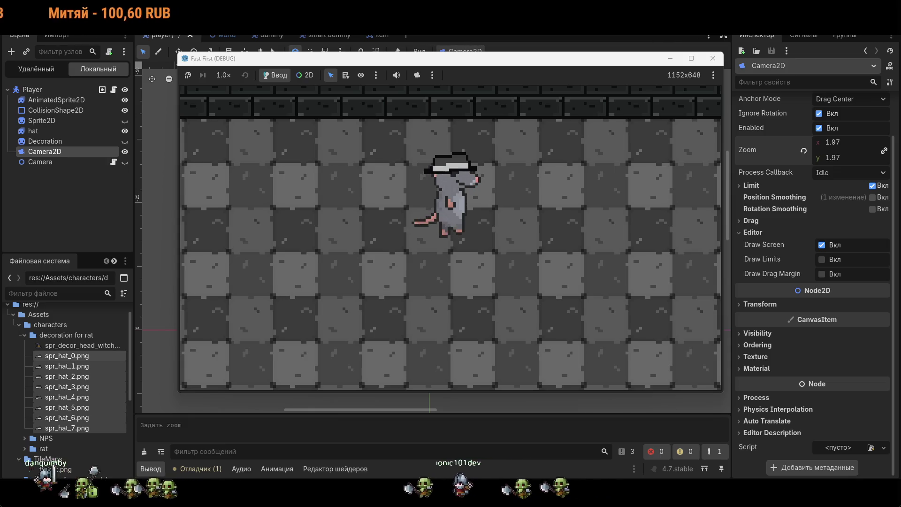
{"action": "key", "text": "d"}
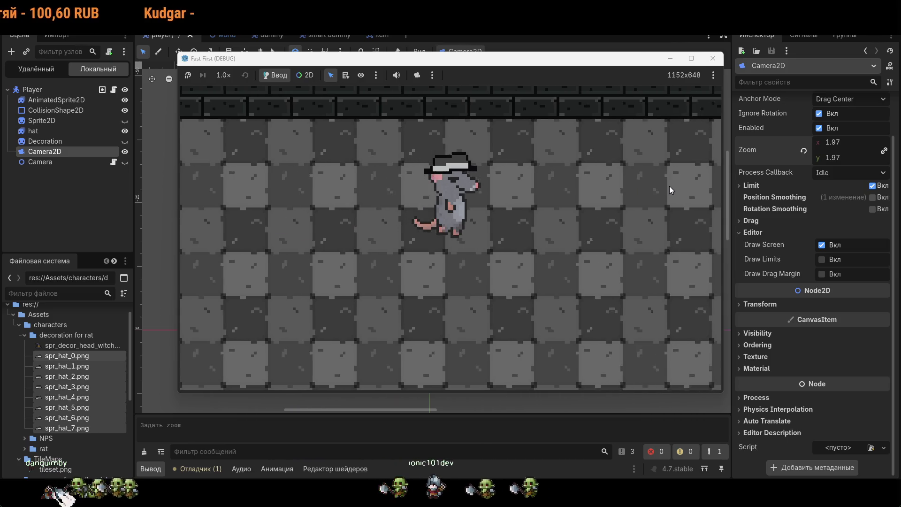
{"action": "key", "text": "w"}
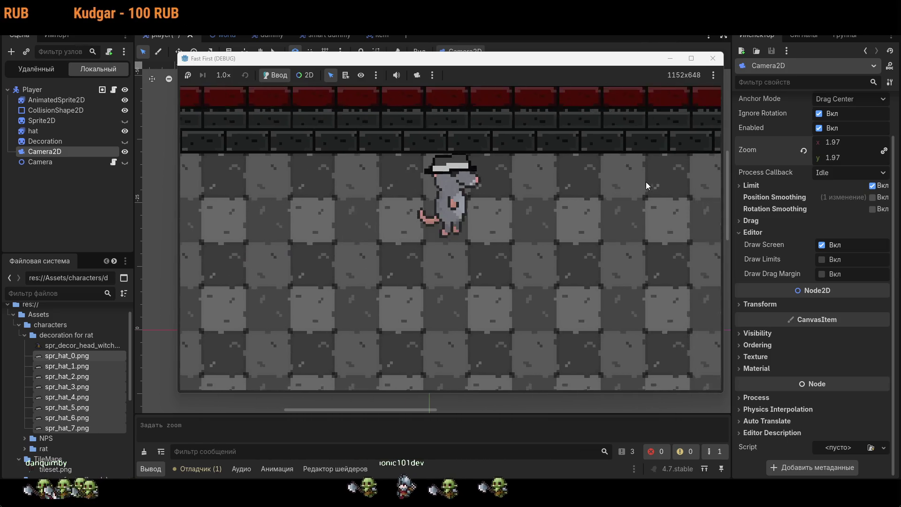
{"action": "key", "text": "a"}
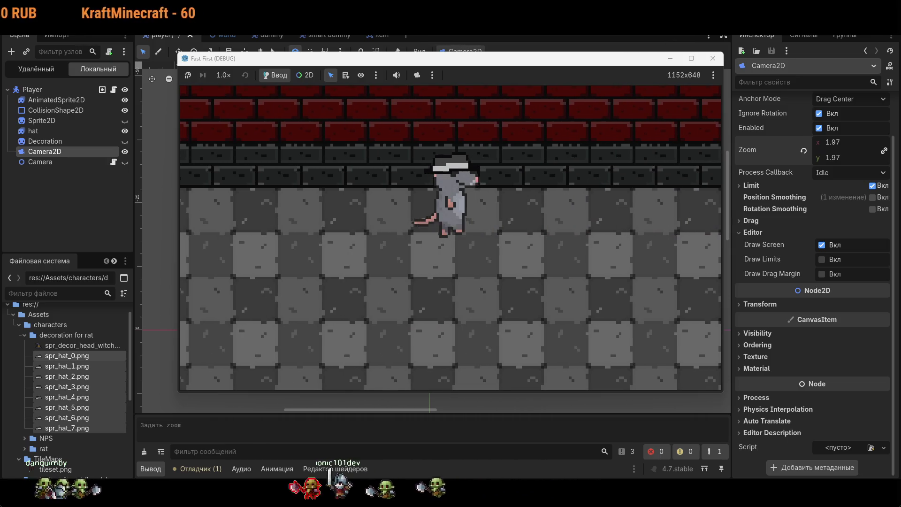
{"action": "key", "text": "s"}
{"action": "key", "text": "w"}
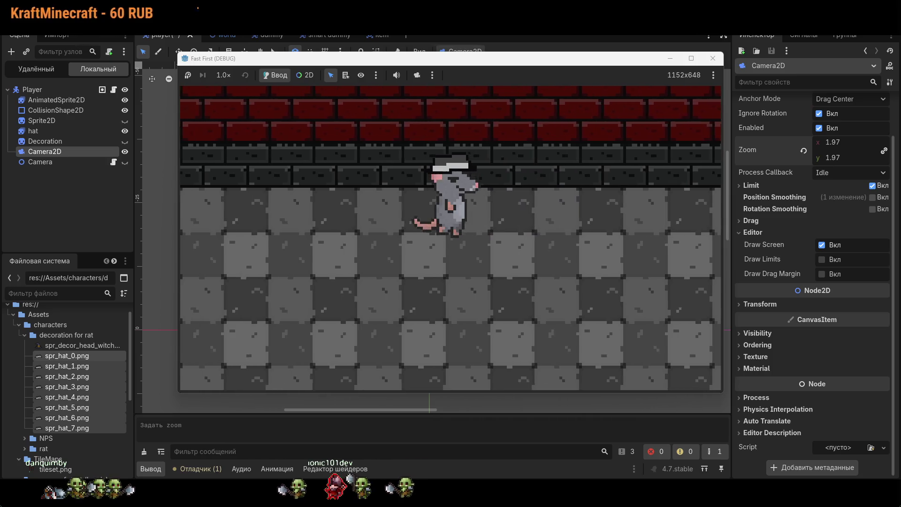
Step: Walk the rat left past the wall hole and archway beyond the level's edge
{"action": "key", "text": "a"}
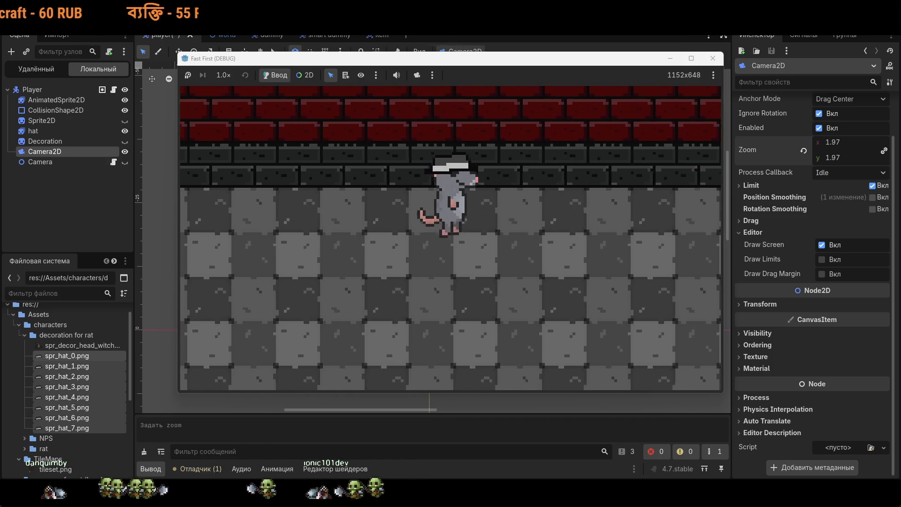
{"action": "key", "text": "a"}
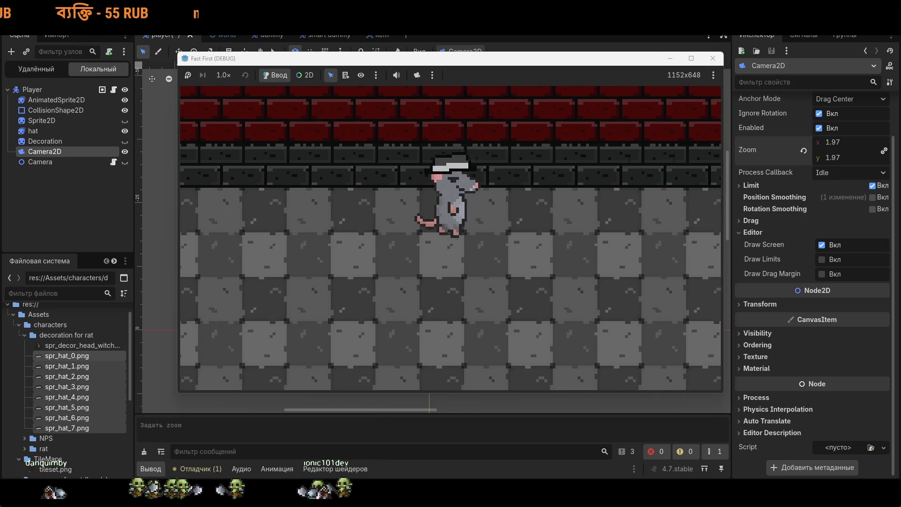
{"action": "key", "text": "a"}
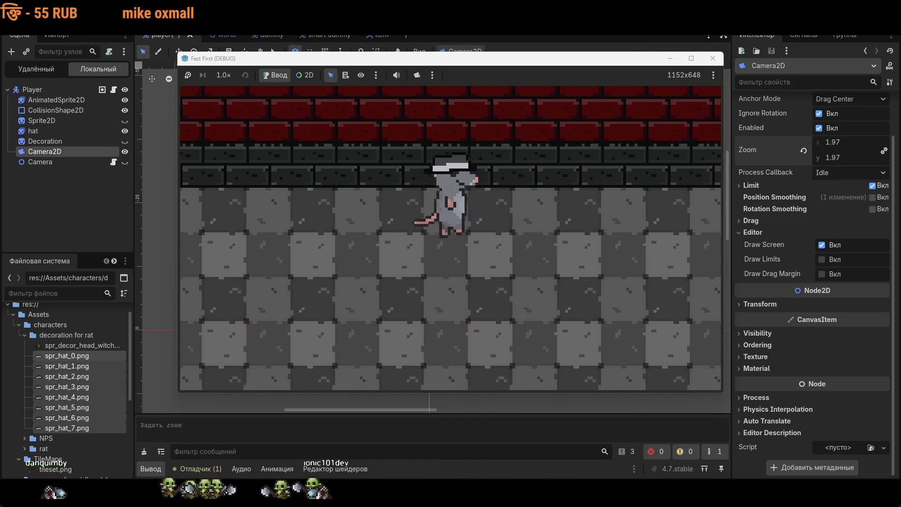
{"action": "key", "text": "a"}
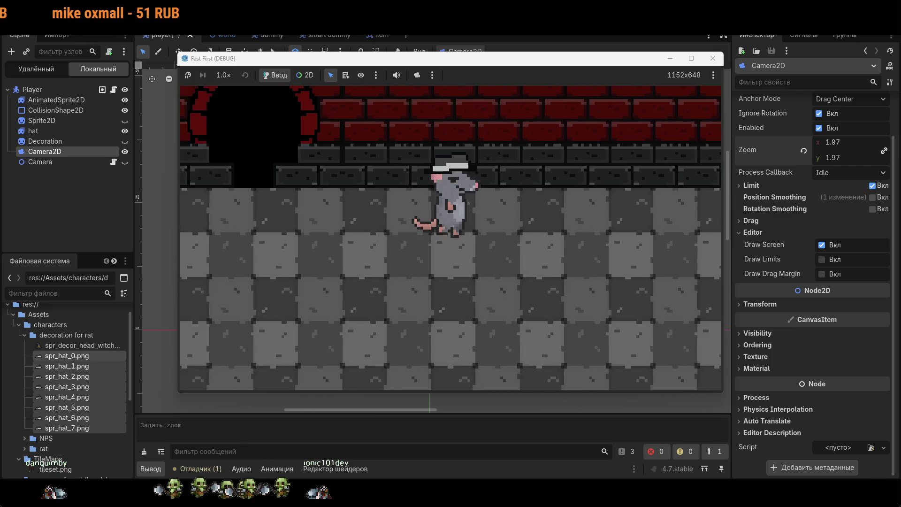
{"action": "key", "text": "a"}
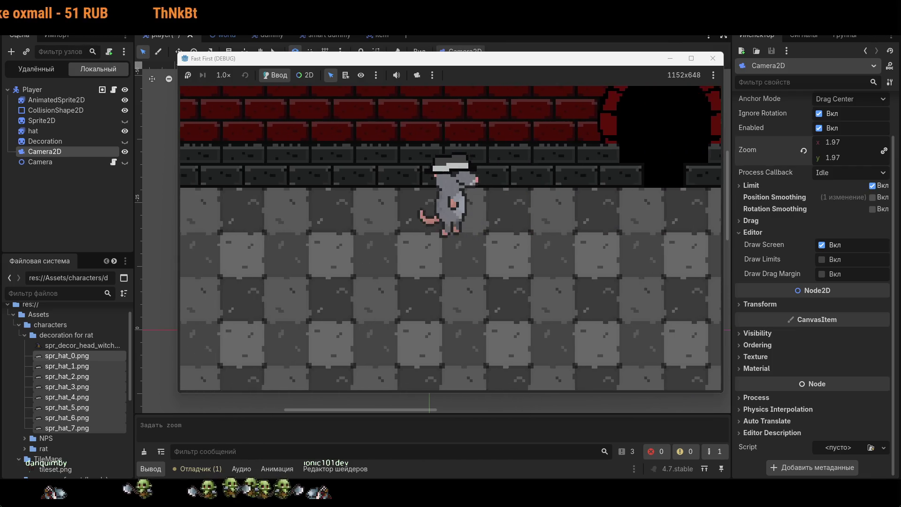
{"action": "key", "text": "a"}
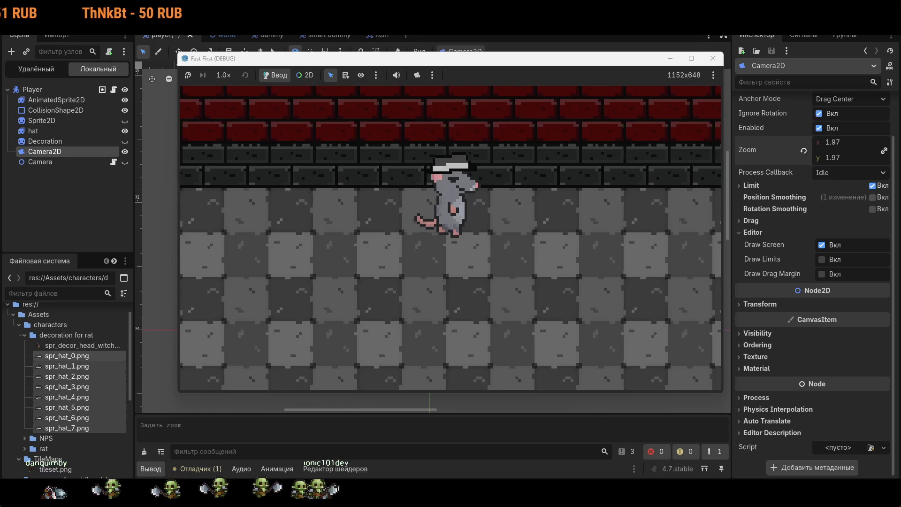
{"action": "key", "text": "a"}
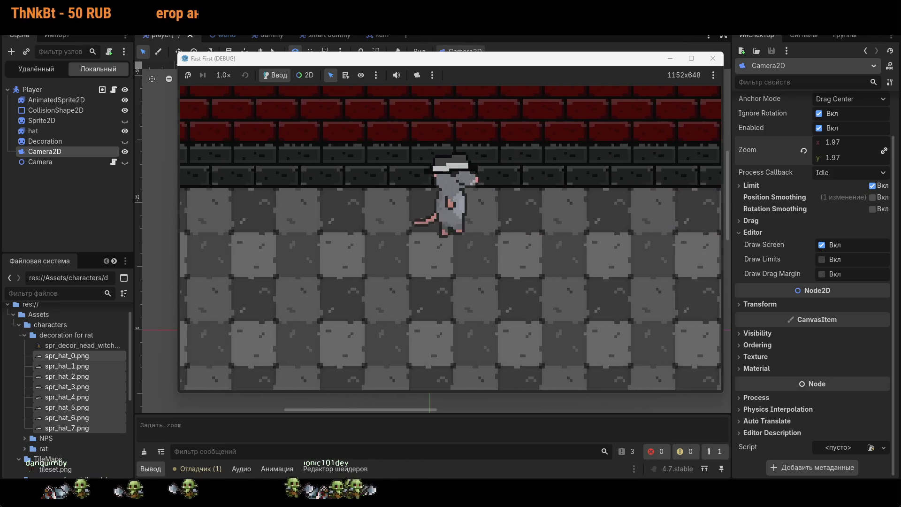
{"action": "key", "text": "a"}
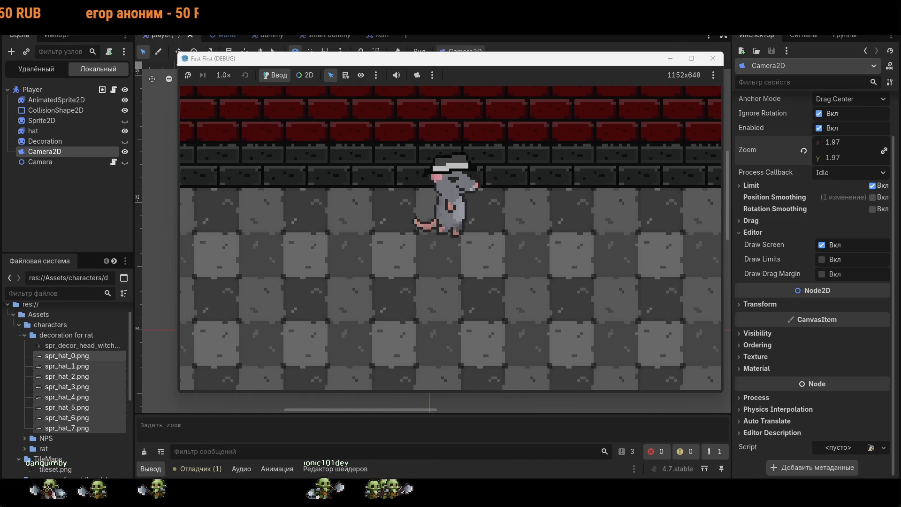
{"action": "key", "text": "a"}
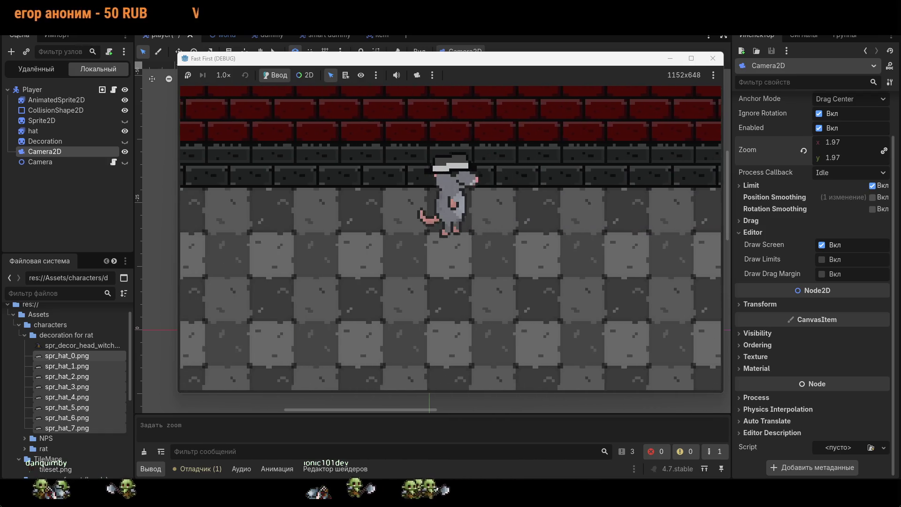
{"action": "key", "text": "a"}
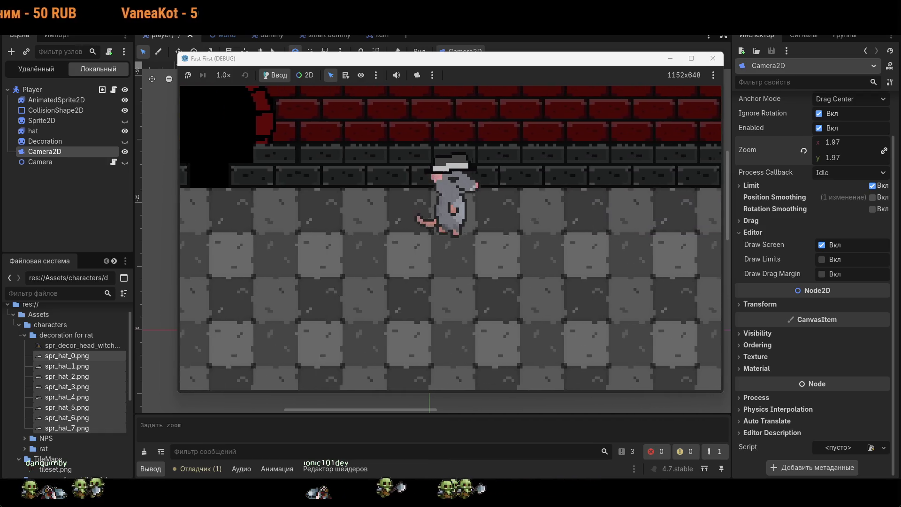
{"action": "key", "text": "a"}
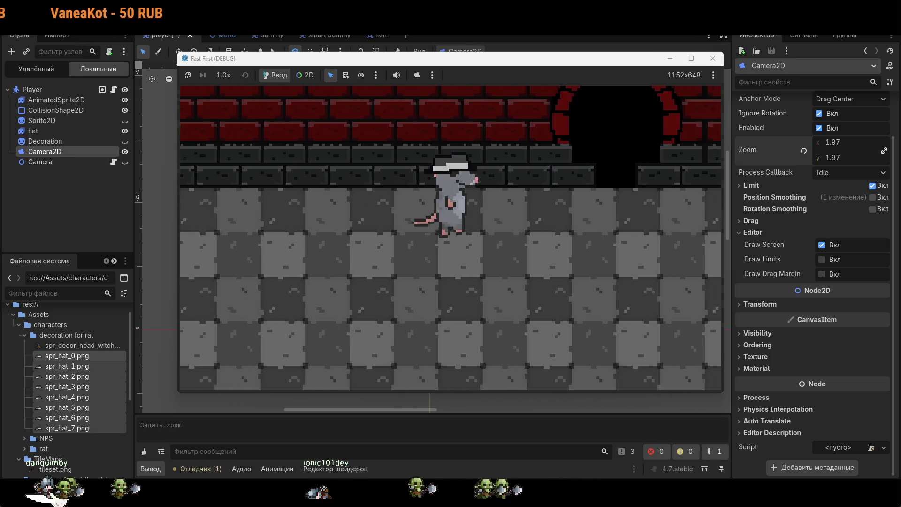
{"action": "key", "text": "a"}
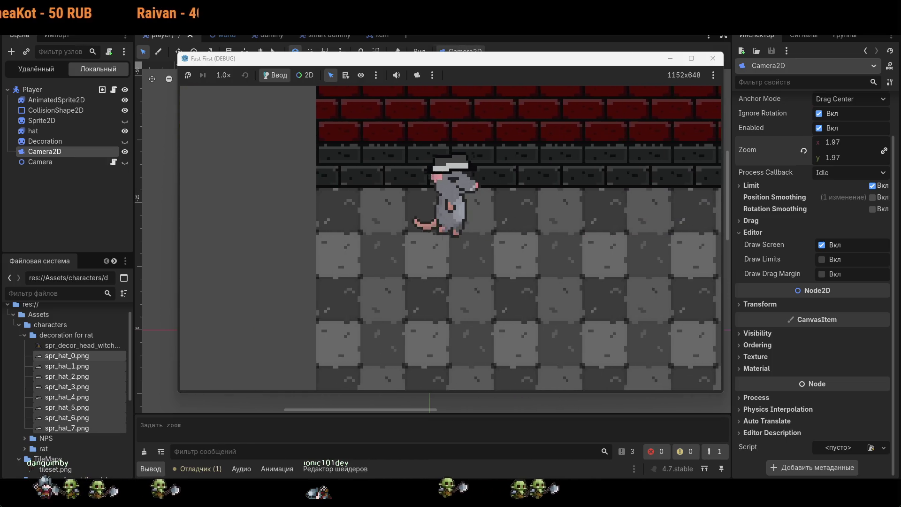
{"action": "key", "text": "a"}
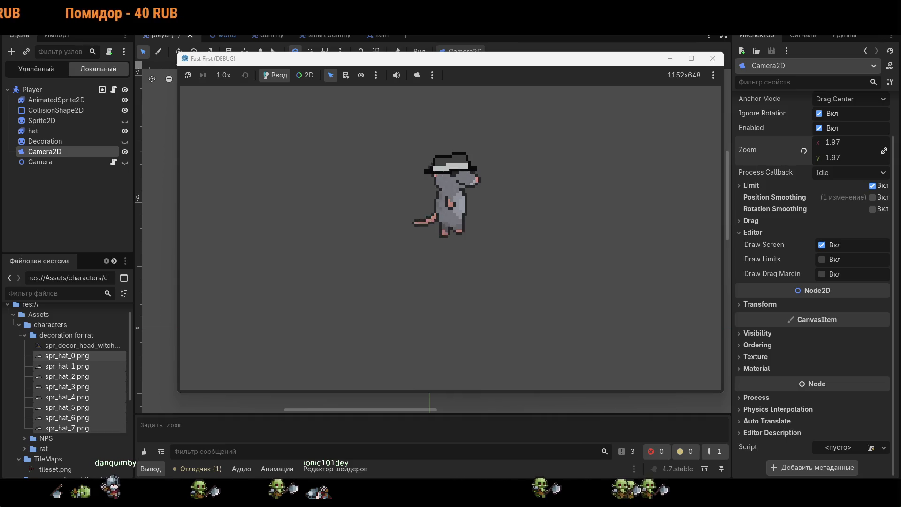
Step: Reset Camera2D zoom to 1.0 and walk the rat right past the archway
{"action": "left_click", "coordinate": [804, 151]}
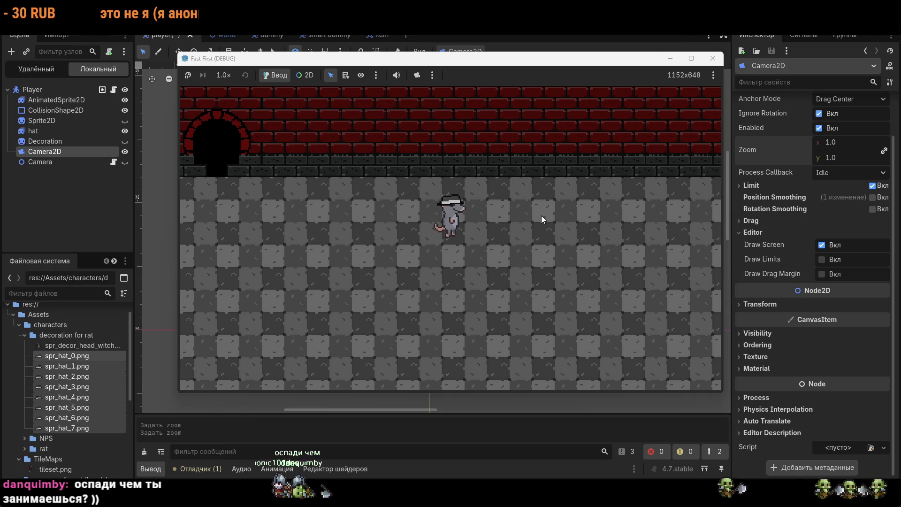
{"action": "key", "text": "Up"}
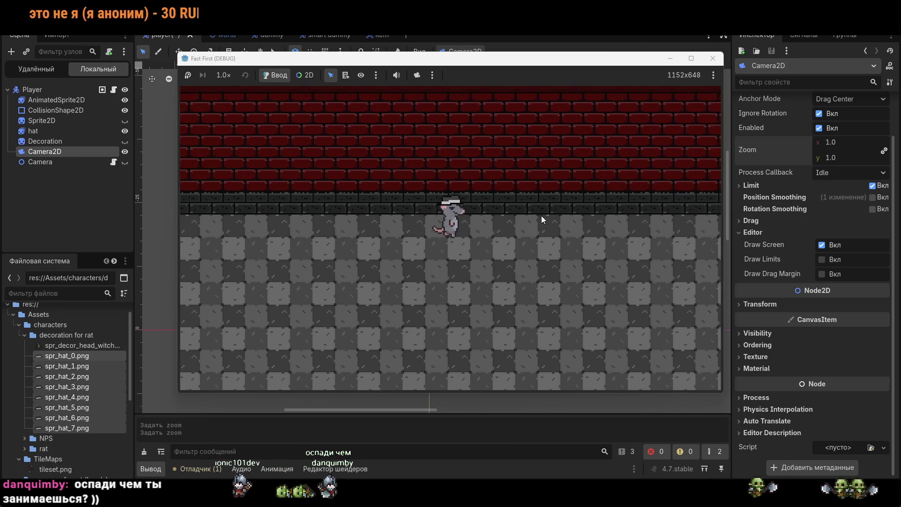
{"action": "key", "text": "Right"}
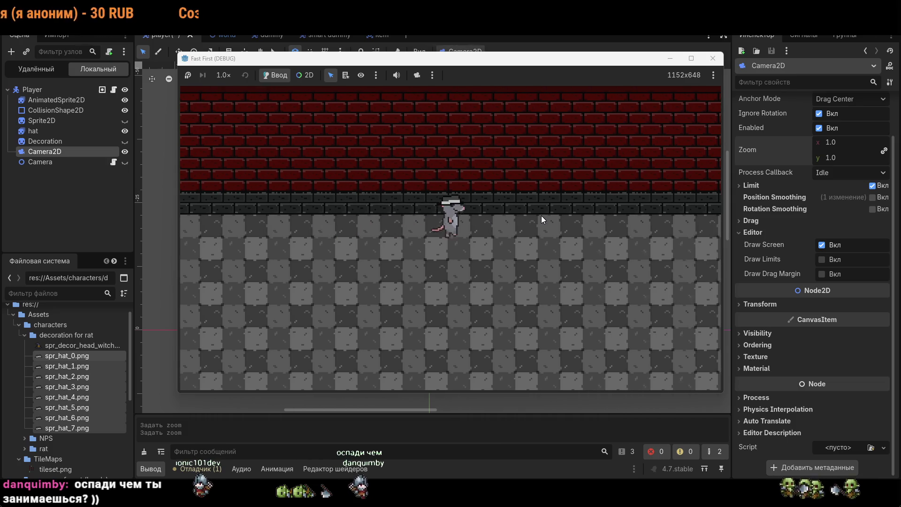
{"action": "key", "text": "Right"}
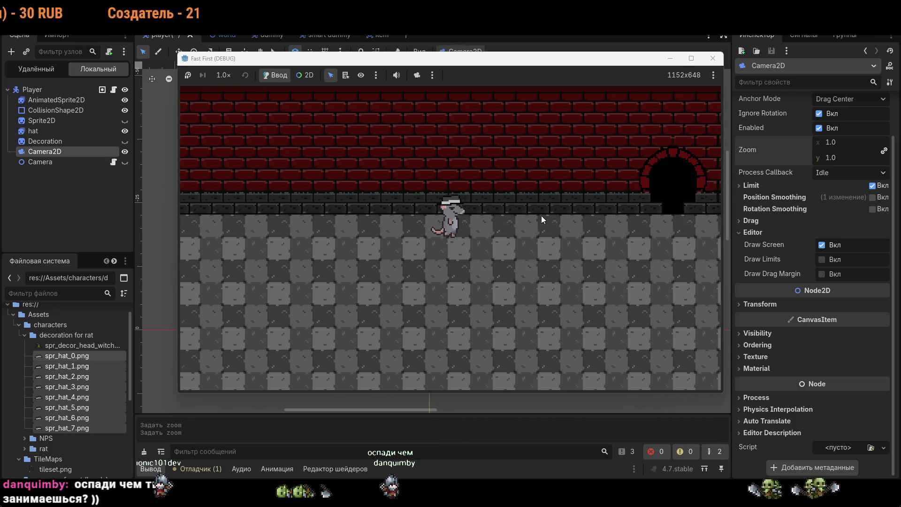
{"action": "key", "text": "Right"}
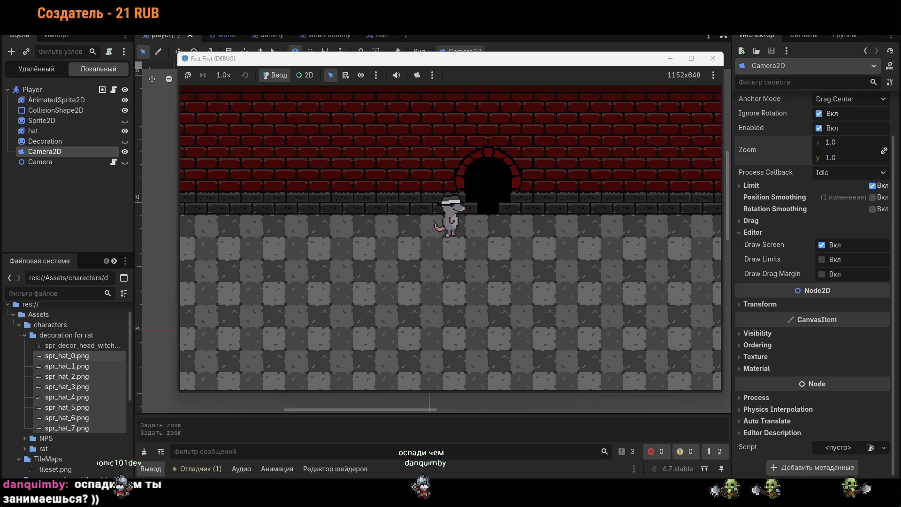
{"action": "key", "text": "Right"}
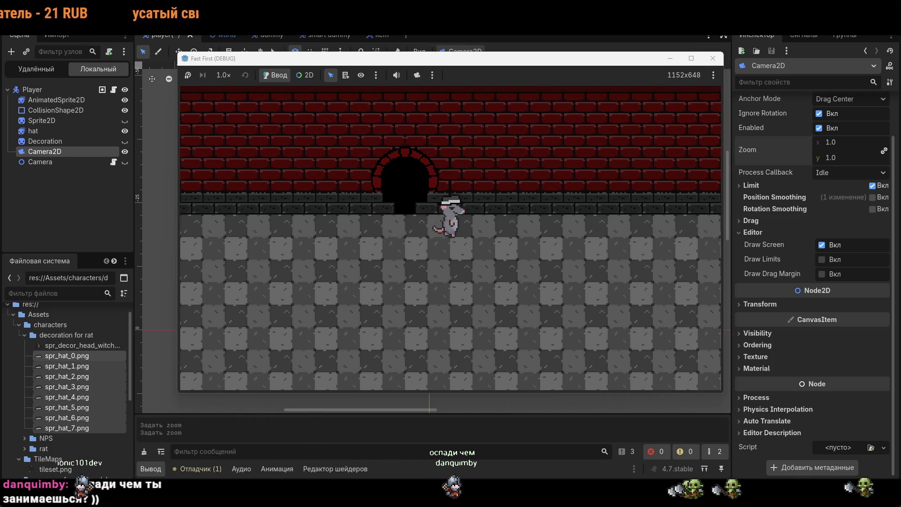
{"action": "key", "text": "Right"}
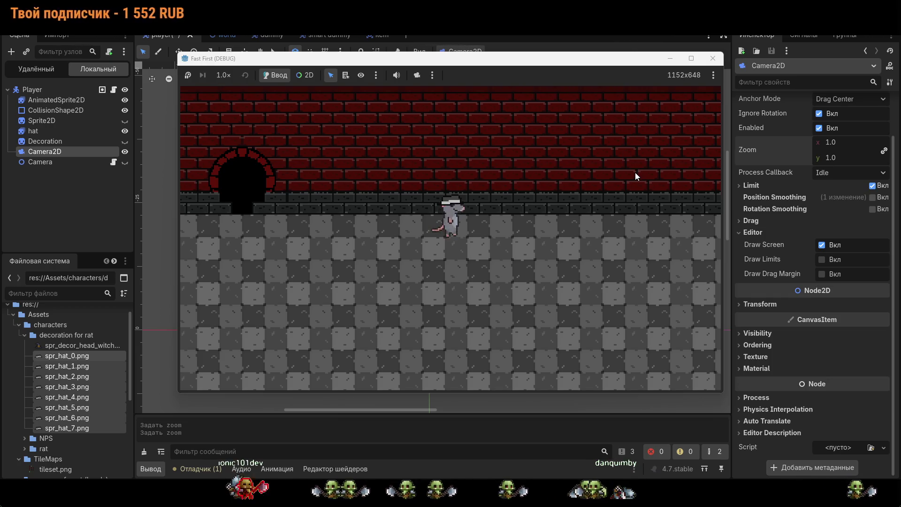
{"action": "key", "text": "d"}
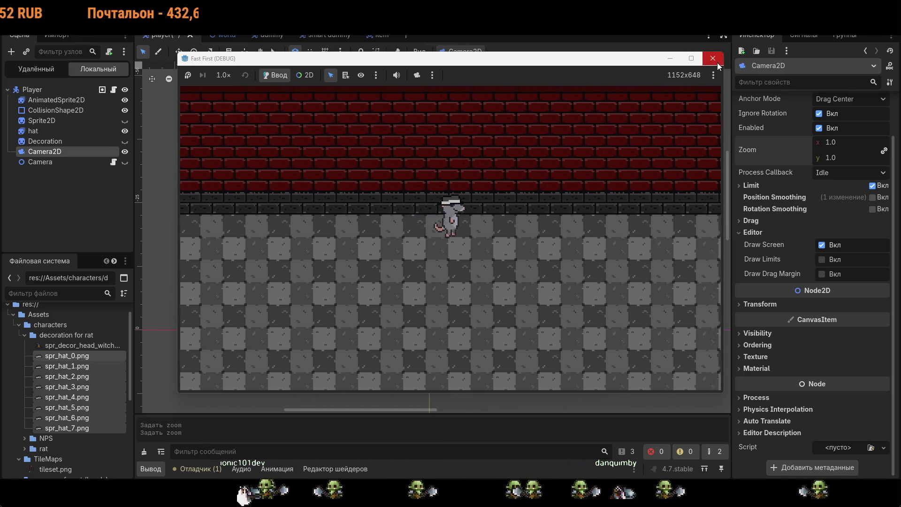
Step: Close the game and rename the hat node to 'hat TEMP'
{"action": "left_click", "coordinate": [716, 63]}
{"action": "left_click_drag", "start_coordinate": [602, 227], "coordinate": [627, 215]}
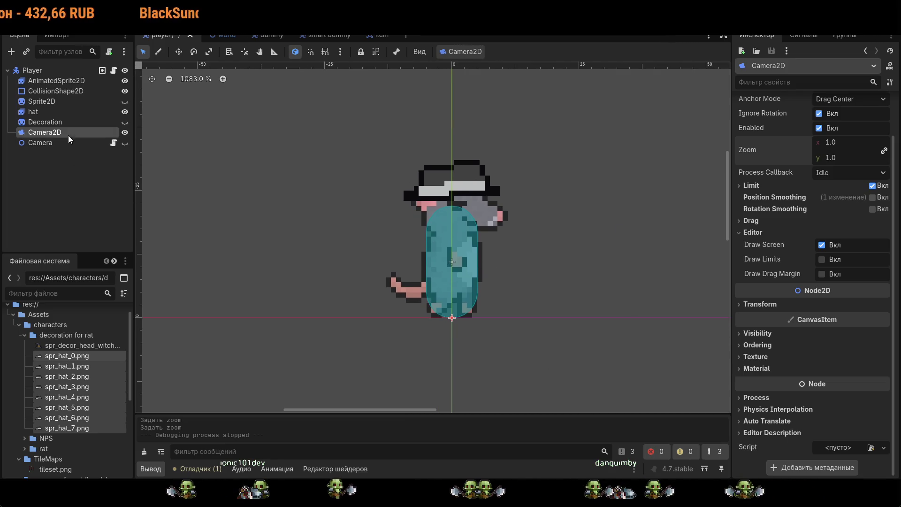
{"action": "left_click", "coordinate": [94, 111]}
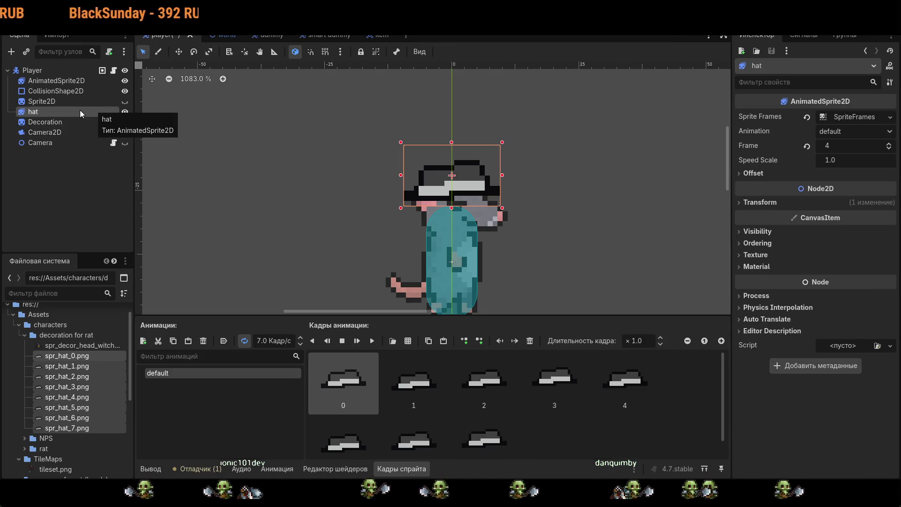
{"action": "left_click", "coordinate": [80, 112]}
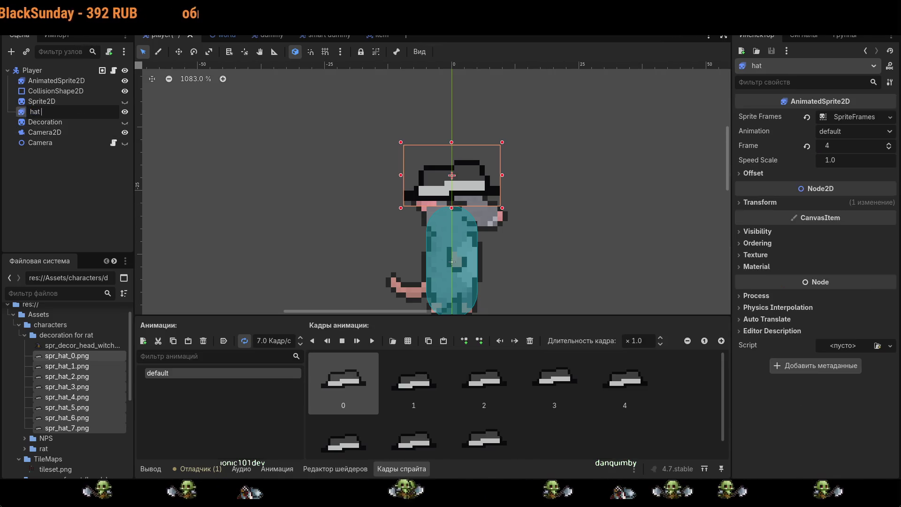
{"action": "type", "text": "TEMP"}
{"action": "key", "text": "Return"}
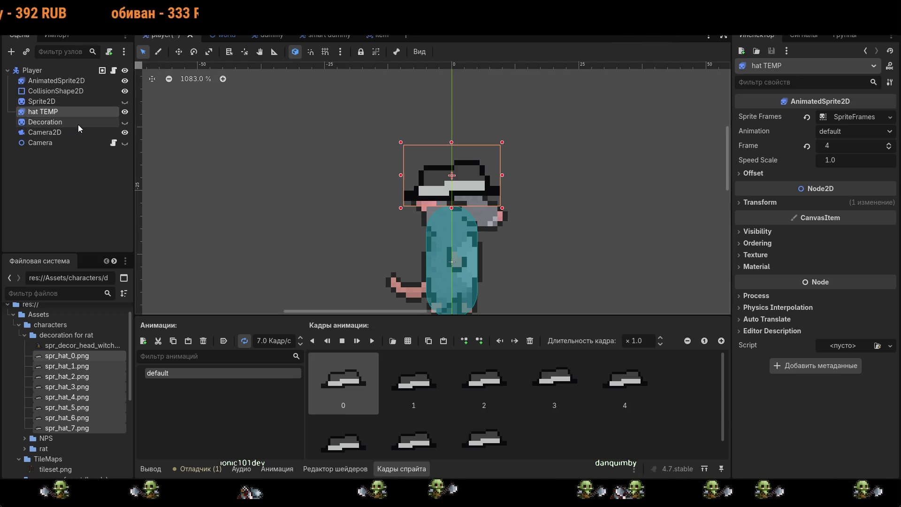
Step: Rename the Decoration node to 'Decoration TEMP'
{"action": "double_click", "coordinate": [78, 123]}
{"action": "key", "text": "End"}
{"action": "type", "text": "TEM"}
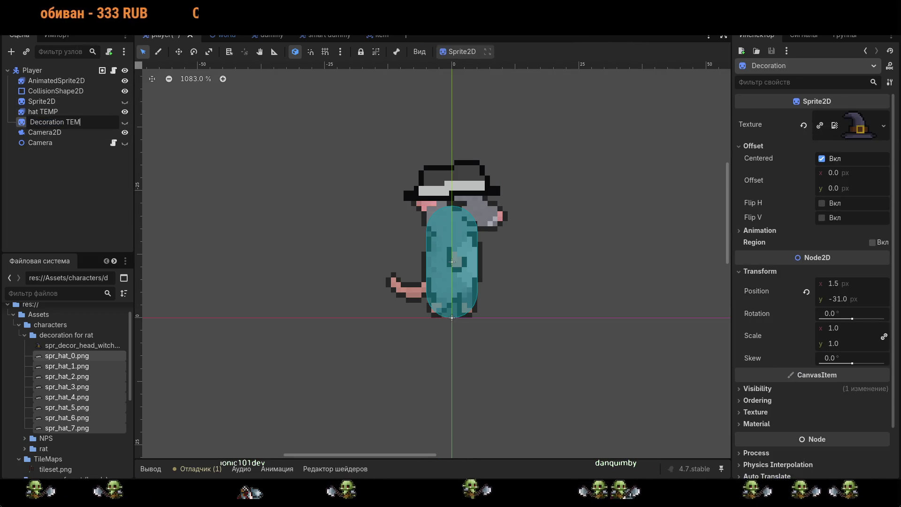
{"action": "type", "text": "P"}
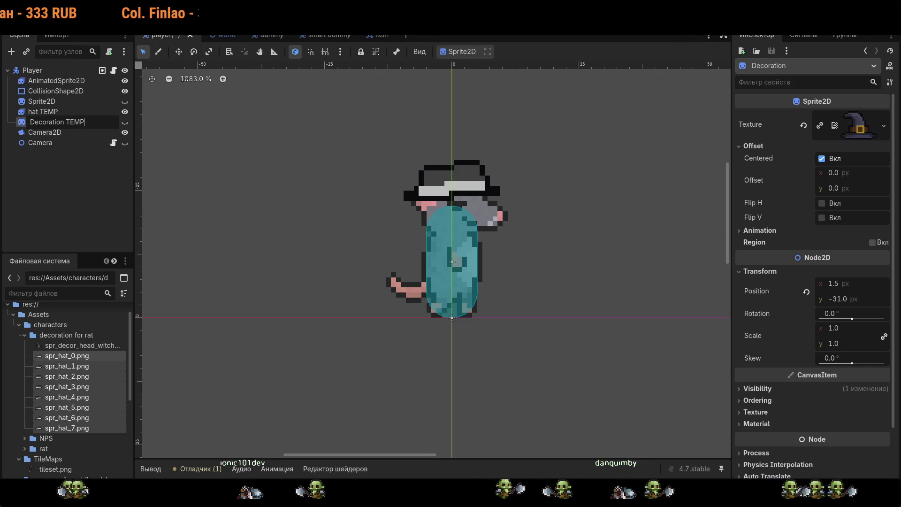
{"action": "key", "text": "Return"}
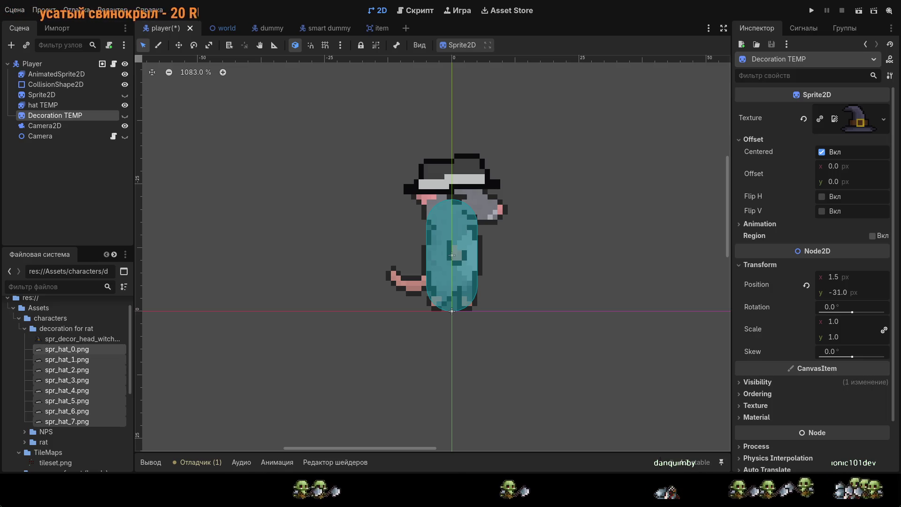
{"action": "left_click", "coordinate": [384, 30]}
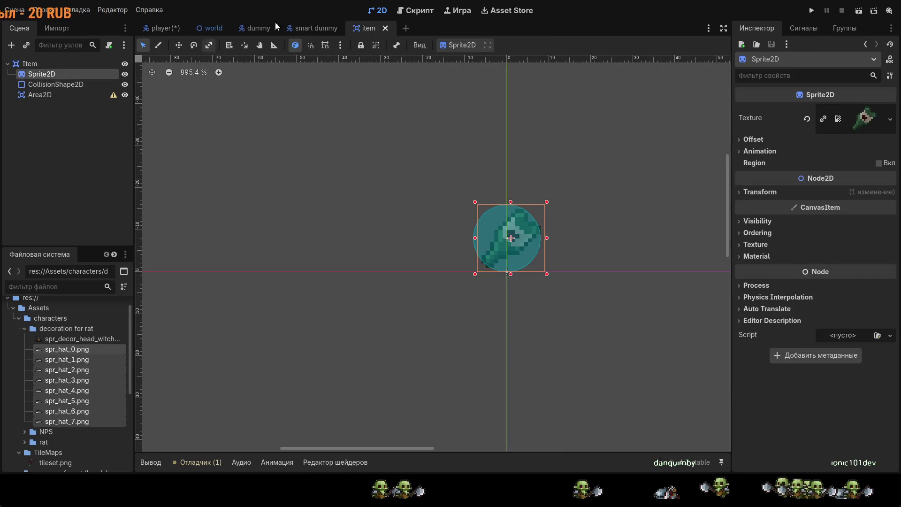
Step: Deselect everything in the item scene and collapse the 'decoration for rat' folder
{"action": "left_click", "coordinate": [226, 327]}
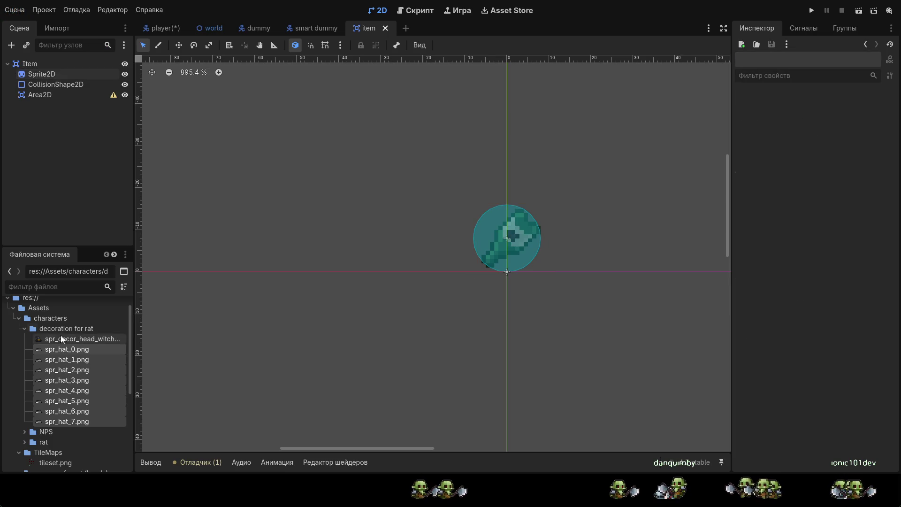
{"action": "left_click", "coordinate": [25, 329]}
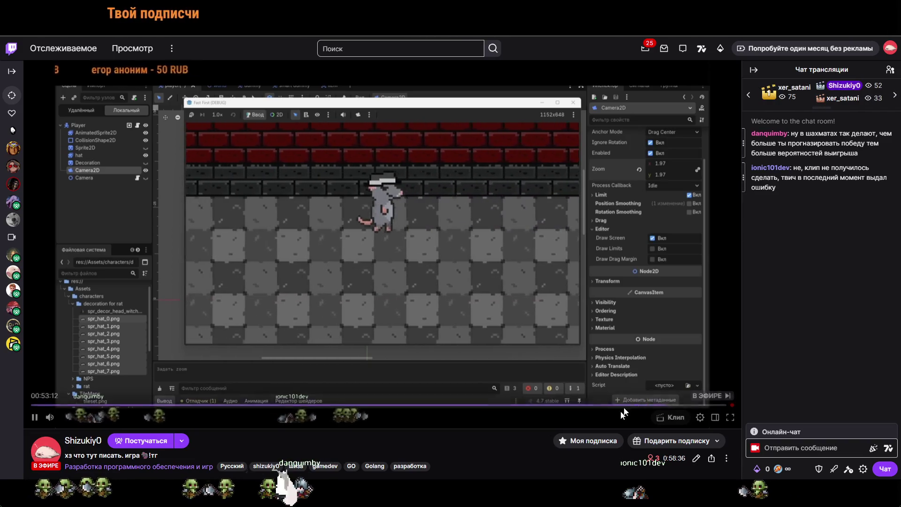
Step: Bring up the playback controls on the Twitch stream showing the hatted rat game
{"action": "mouse_move", "coordinate": [674, 423]}
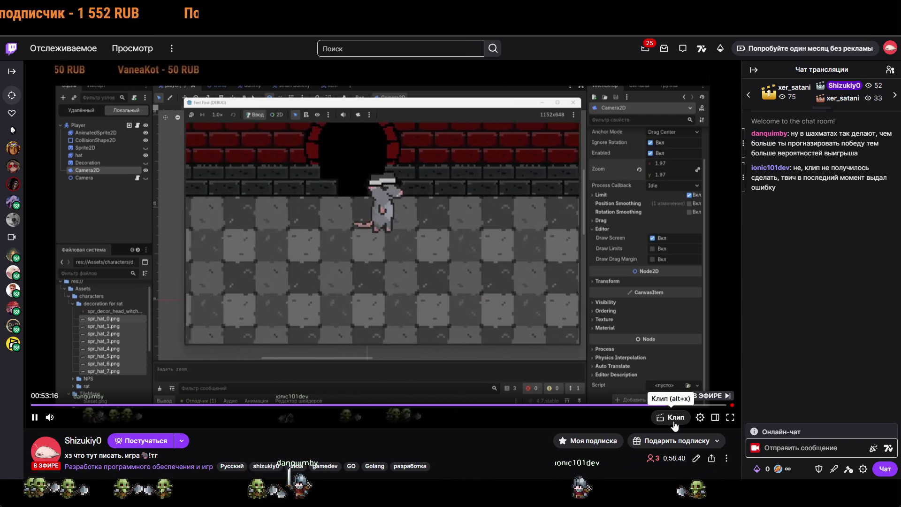
{"action": "scroll", "coordinate": [550, 332], "scroll_direction": "down", "scroll_amount": 2}
{"action": "scroll", "coordinate": [551, 332], "scroll_direction": "up", "scroll_amount": 2}
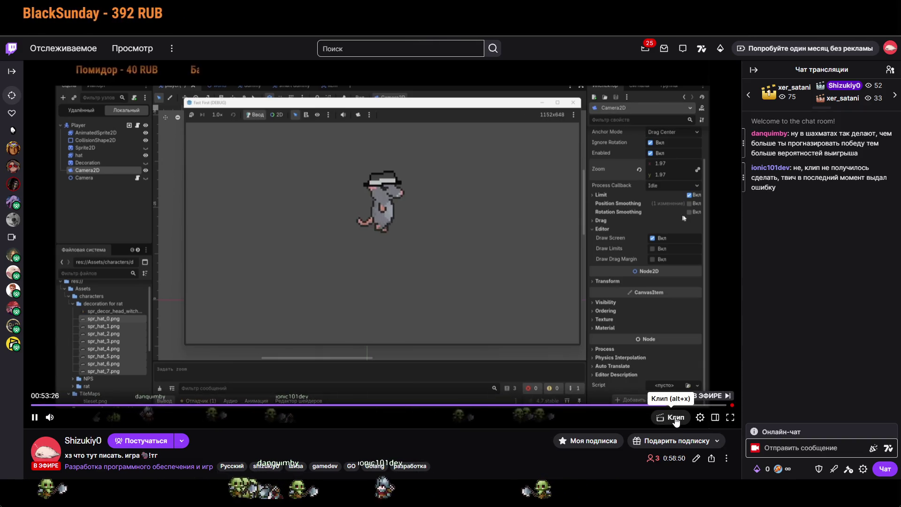
Step: Start a clip of the stream, nudge its start later, and turn off subtitles while keeping history
{"action": "left_click", "coordinate": [676, 419]}
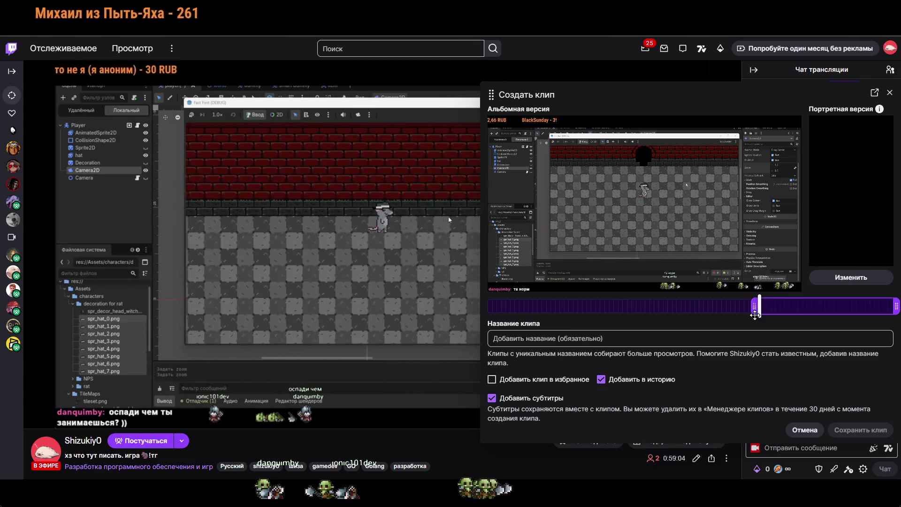
{"action": "left_click_drag", "start_coordinate": [755, 315], "coordinate": [758, 315]}
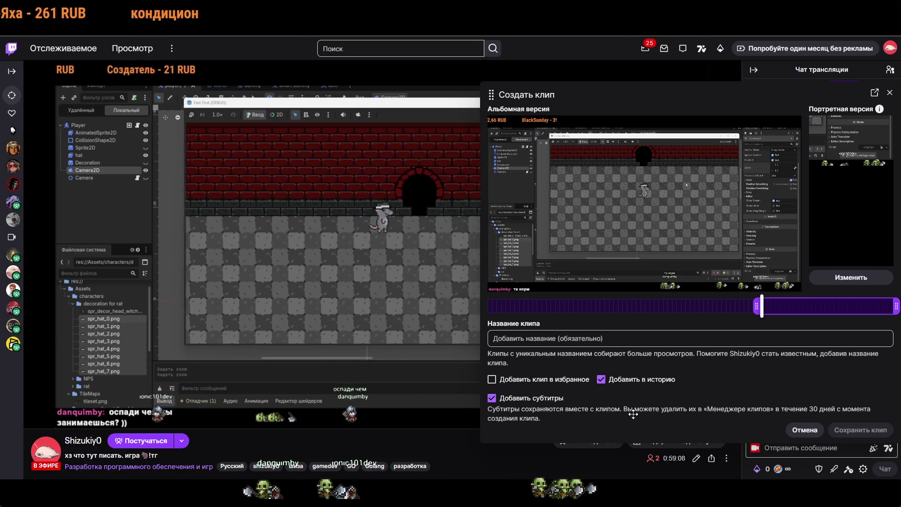
{"action": "left_click", "coordinate": [602, 381]}
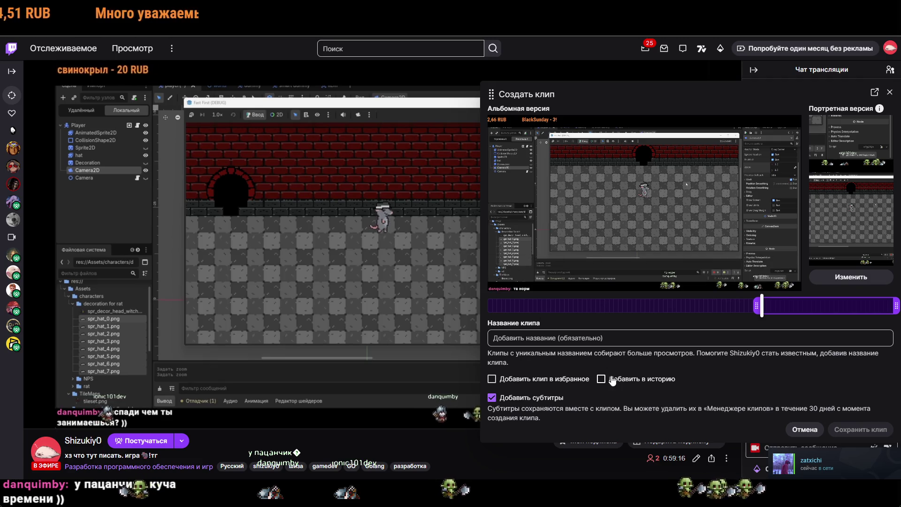
{"action": "left_click", "coordinate": [491, 398]}
{"action": "left_click", "coordinate": [602, 379]}
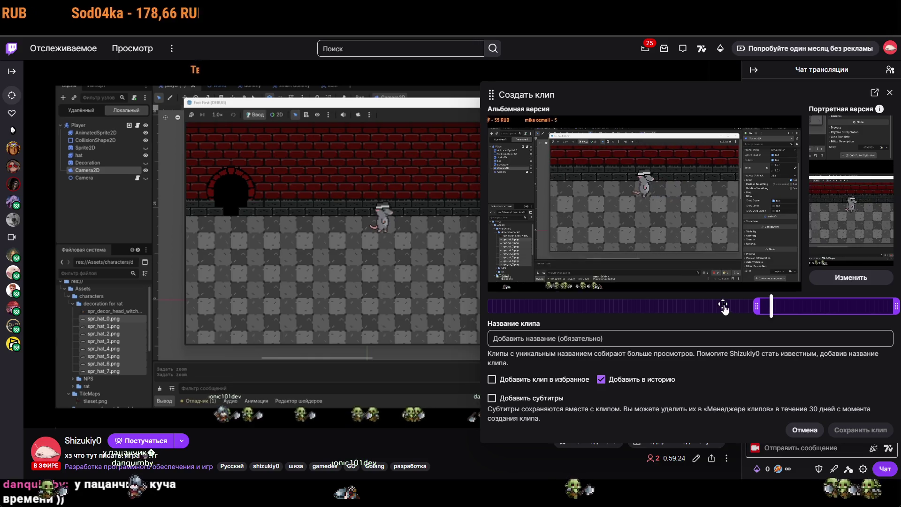
Step: Trim the clip to about 19 seconds and focus the empty clip title field
{"action": "left_click_drag", "start_coordinate": [756, 306], "coordinate": [745, 310]}
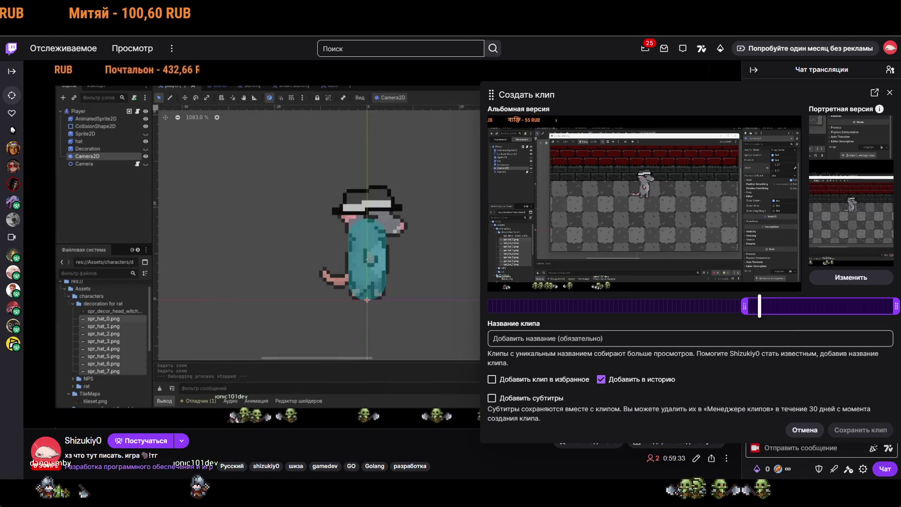
{"action": "mouse_move", "coordinate": [776, 304]}
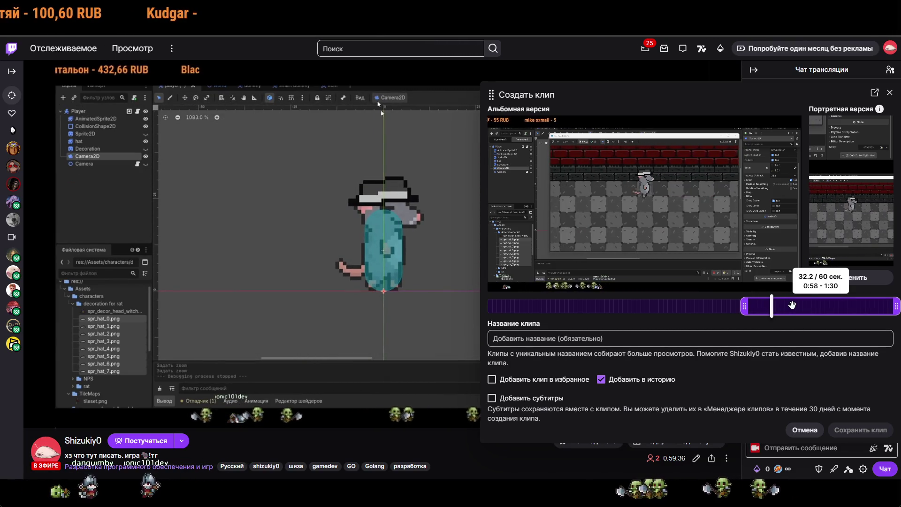
{"action": "left_click_drag", "start_coordinate": [854, 174], "coordinate": [629, 172]}
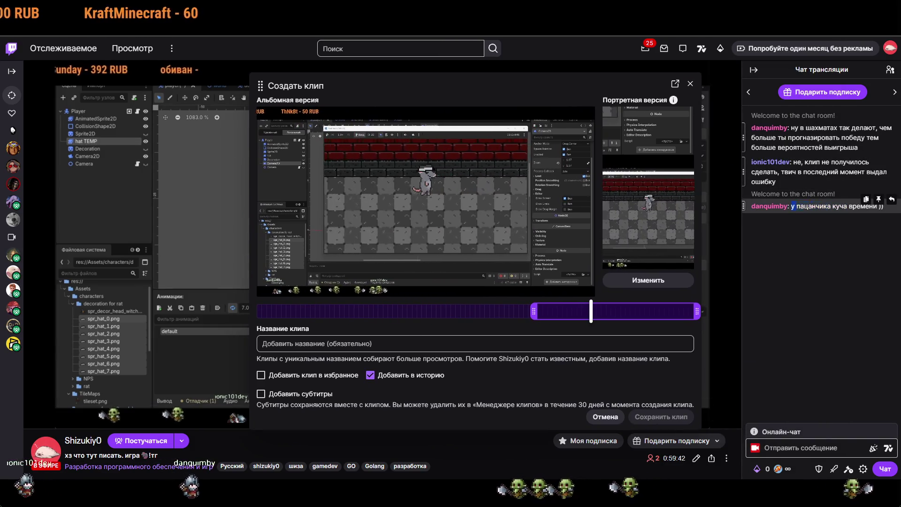
{"action": "left_click_drag", "start_coordinate": [534, 317], "coordinate": [606, 318]}
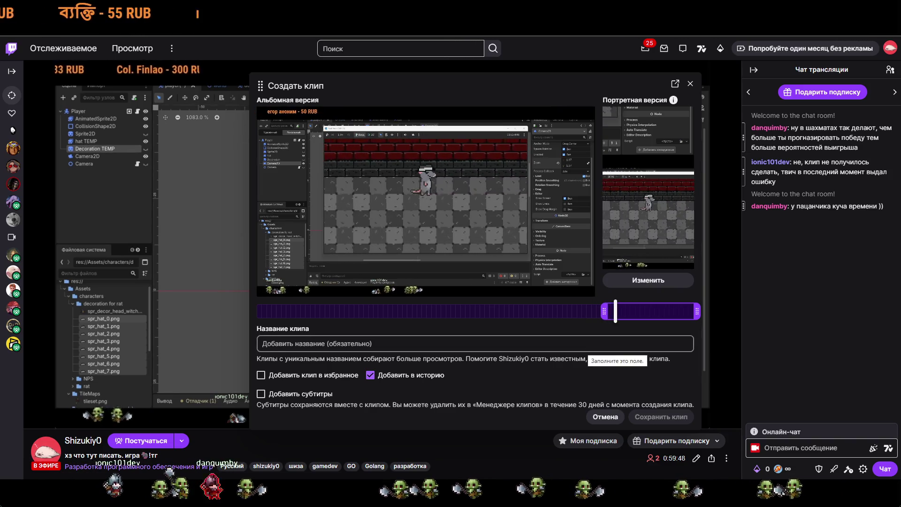
{"action": "left_click", "coordinate": [586, 345]}
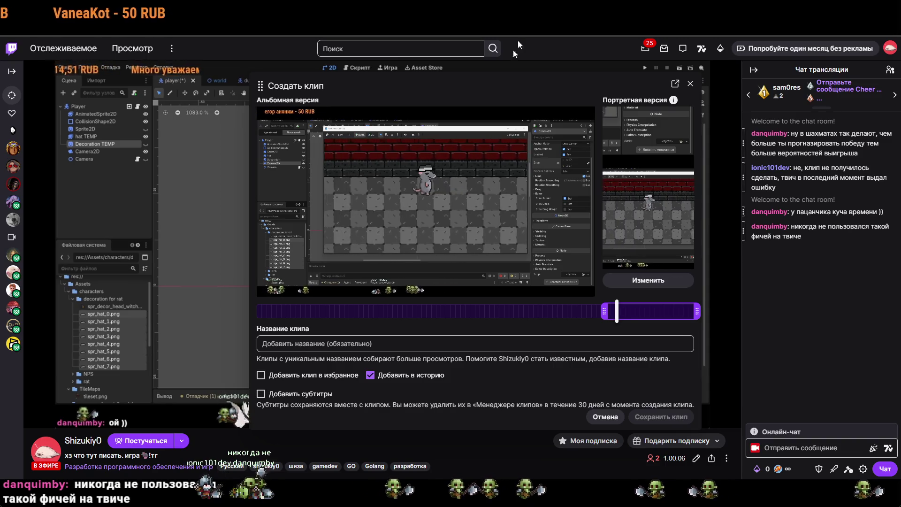
{"action": "mouse_move", "coordinate": [562, 133]}
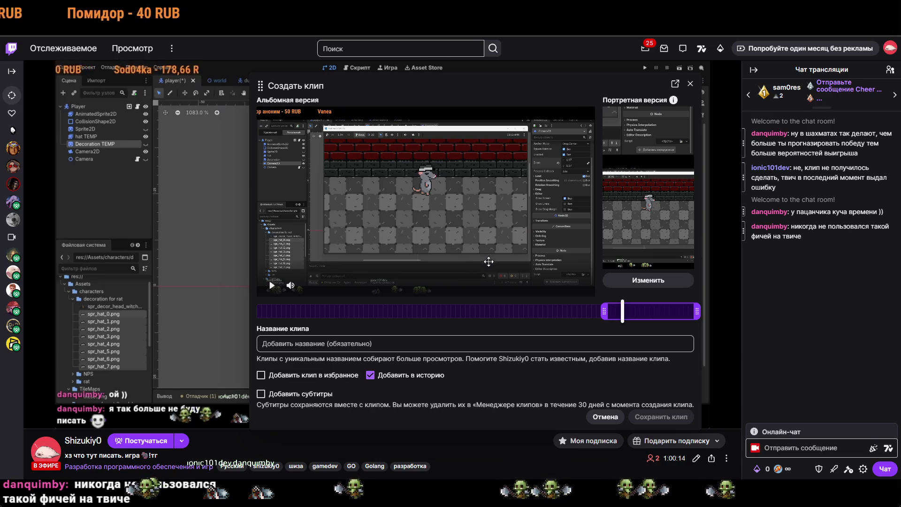
{"action": "left_click", "coordinate": [408, 345]}
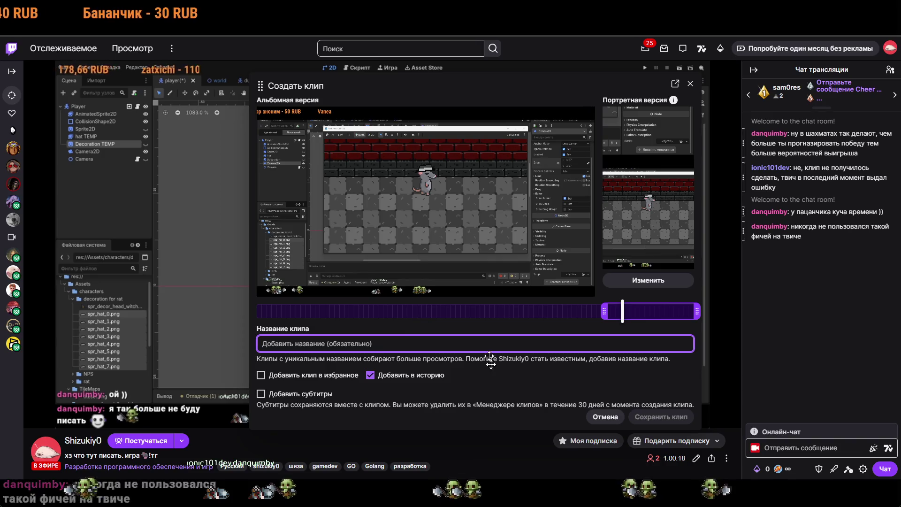
Step: Paste a clip title, append a 🎩 emoji, and attempt to save the clip
{"action": "mouse_move", "coordinate": [634, 168]}
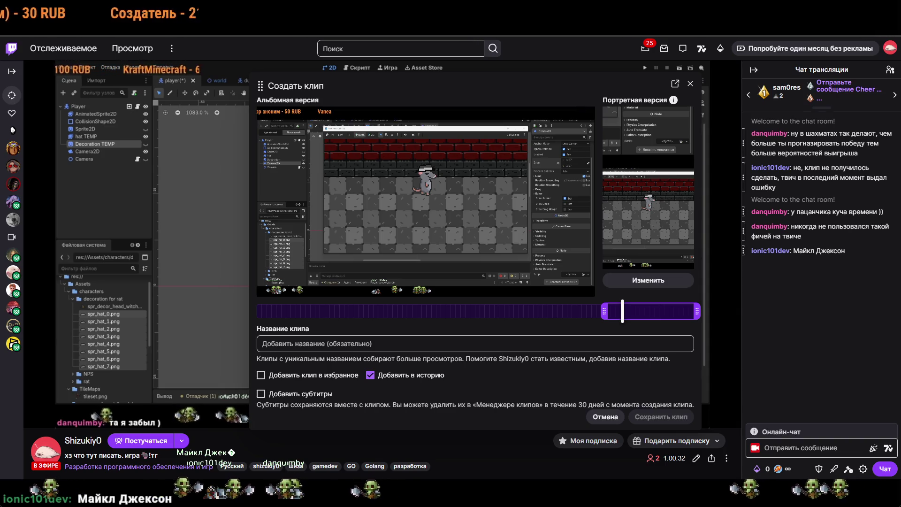
{"action": "left_click", "coordinate": [524, 344]}
{"action": "key", "text": "ctrl+v"}
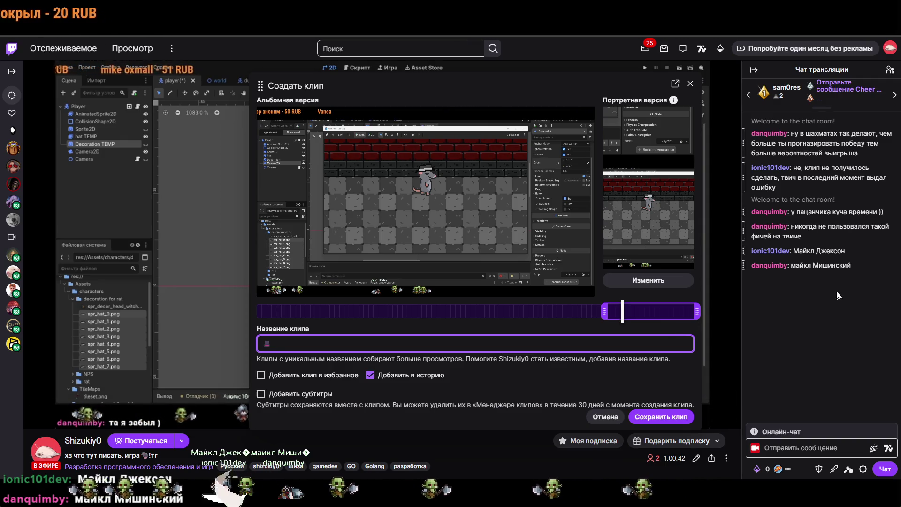
{"action": "mouse_move", "coordinate": [853, 266]}
{"action": "left_mouse_down"}
{"action": "mouse_move", "coordinate": [835, 247]}
{"action": "mouse_move", "coordinate": [791, 266]}
{"action": "left_mouse_up"}
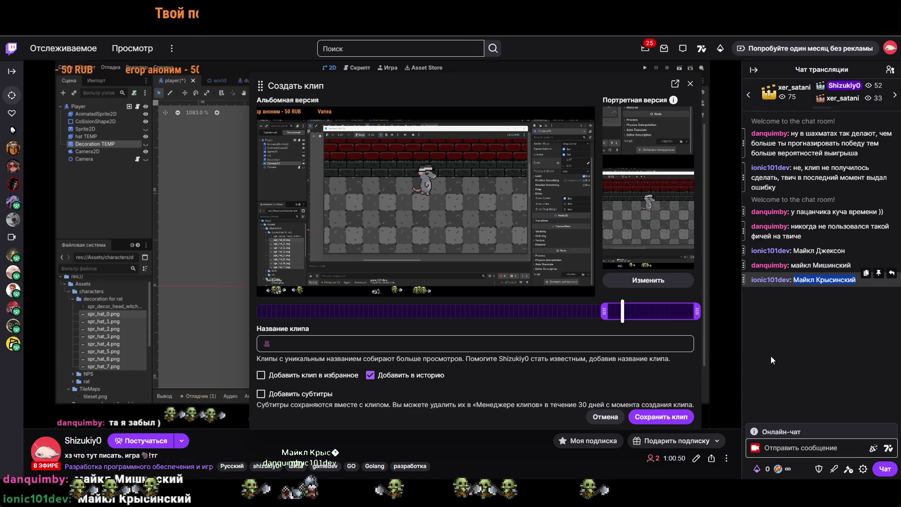
{"action": "left_click", "coordinate": [349, 343]}
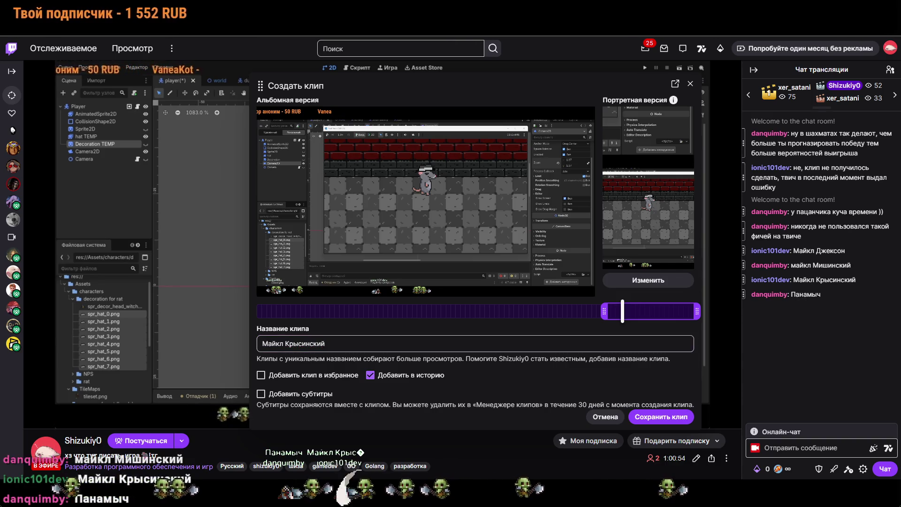
{"action": "left_click", "coordinate": [404, 349]}
{"action": "type", "text": "🎩"}
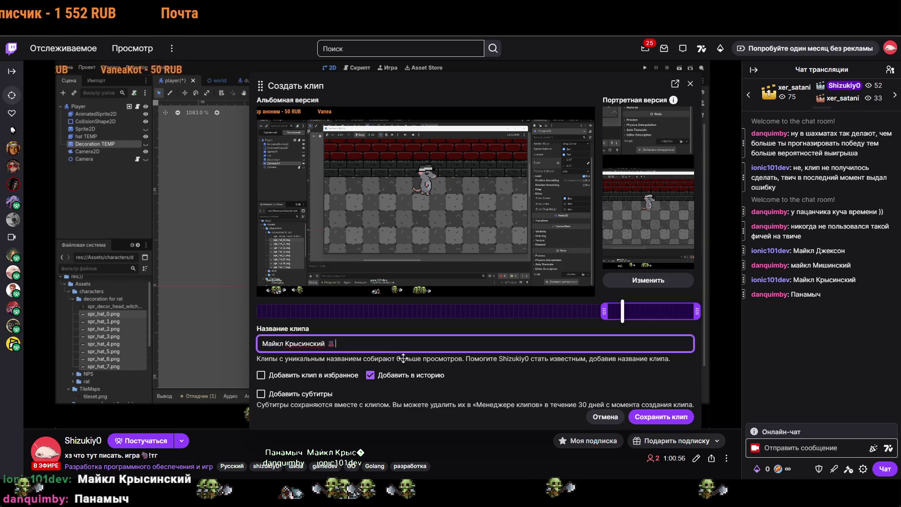
{"action": "left_click", "coordinate": [661, 416]}
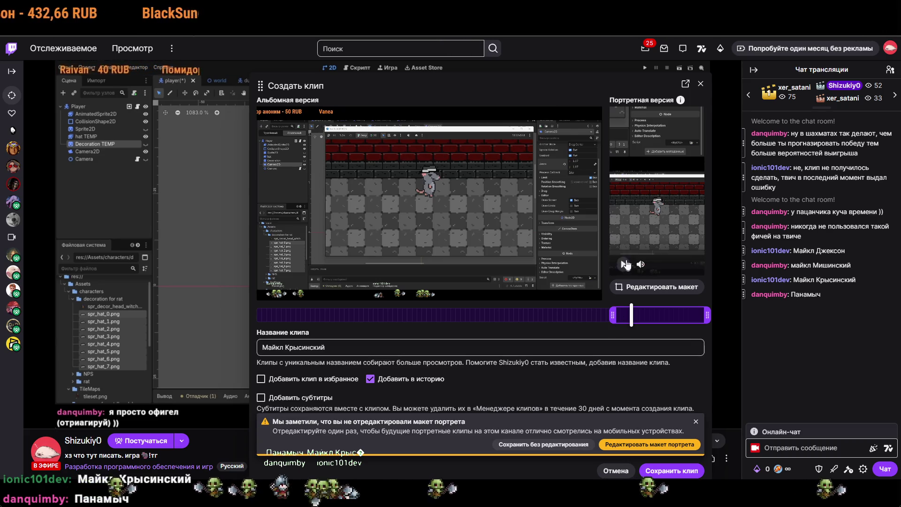
Step: Make the portrait layout one frame cropped tightly around the rat, then replay the preview
{"action": "left_click_drag", "start_coordinate": [655, 146], "coordinate": [683, 143]}
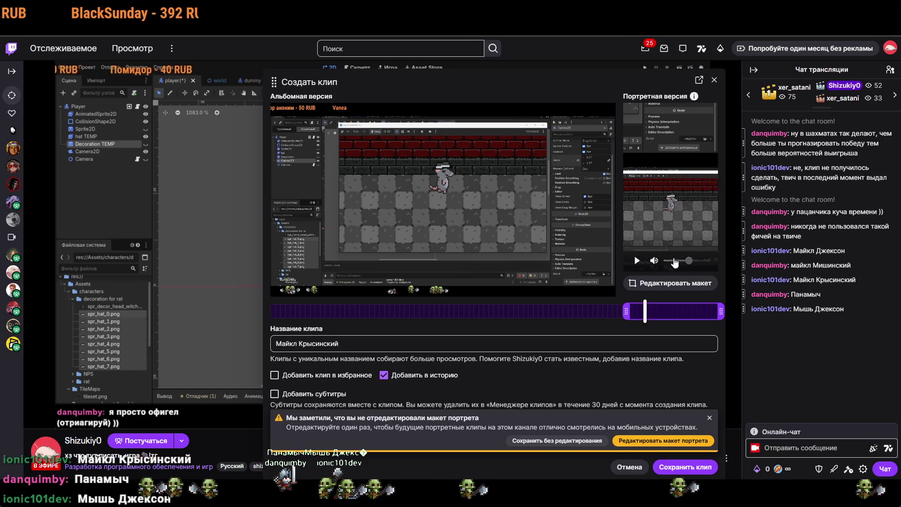
{"action": "left_click", "coordinate": [686, 283]}
{"action": "left_click_drag", "start_coordinate": [558, 254], "coordinate": [432, 172]}
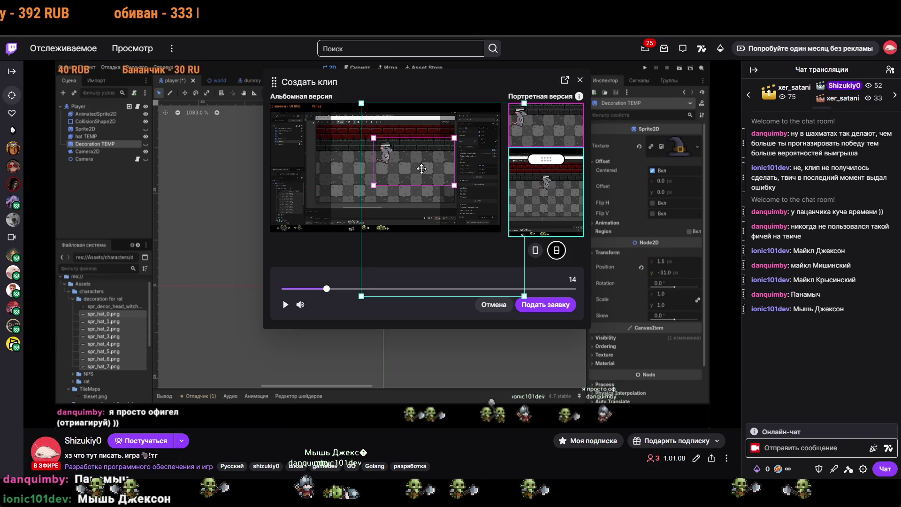
{"action": "mouse_move", "coordinate": [546, 159]}
{"action": "left_mouse_down"}
{"action": "mouse_move", "coordinate": [542, 107]}
{"action": "mouse_move", "coordinate": [543, 142]}
{"action": "left_mouse_up"}
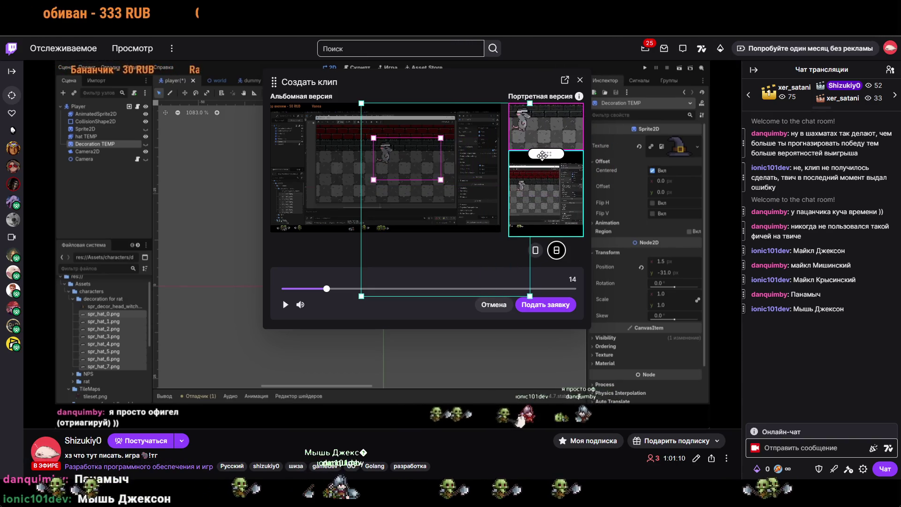
{"action": "left_click", "coordinate": [536, 250]}
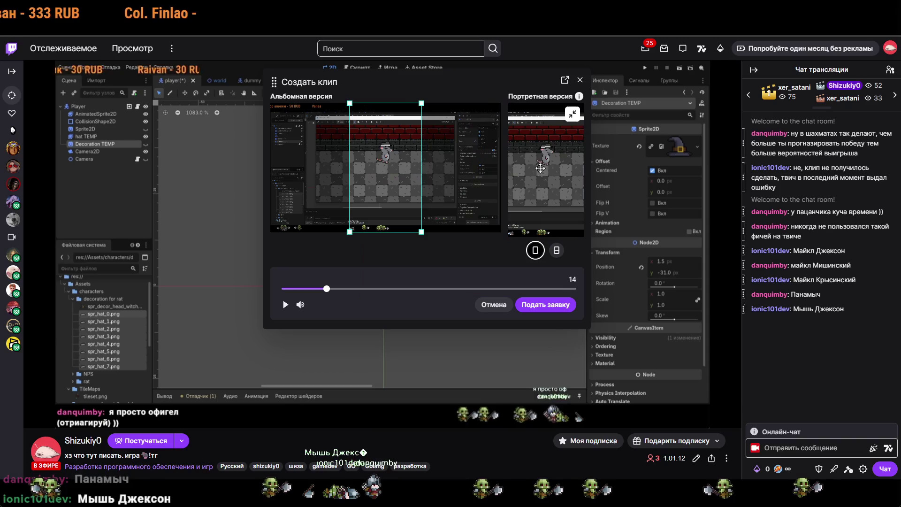
{"action": "left_click_drag", "start_coordinate": [384, 174], "coordinate": [391, 174]}
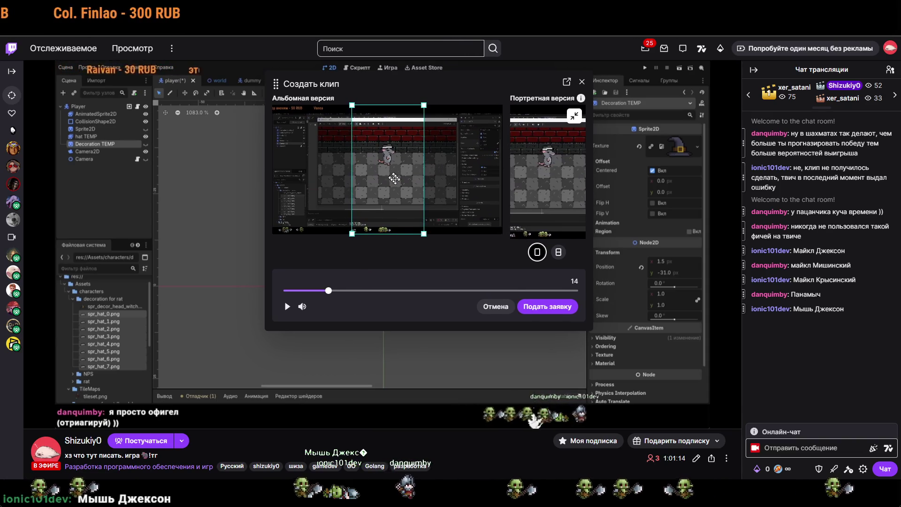
{"action": "left_click_drag", "start_coordinate": [426, 233], "coordinate": [415, 206]}
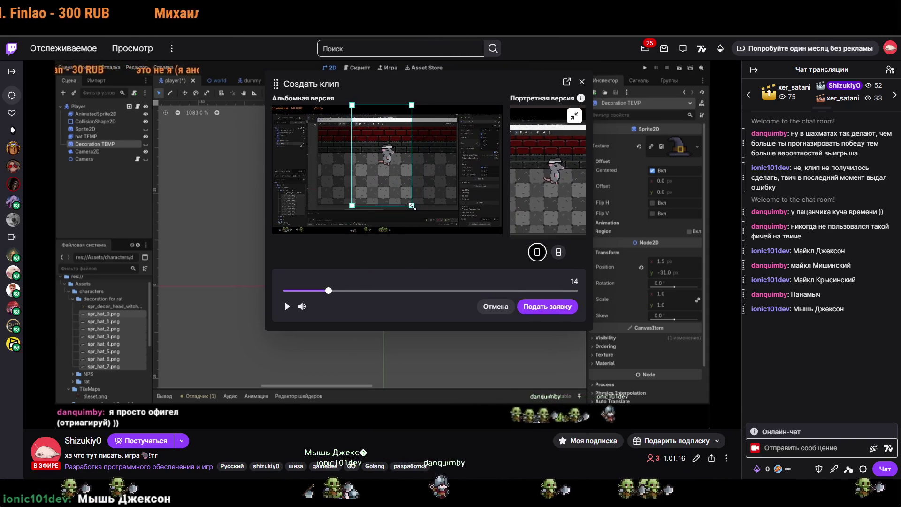
{"action": "mouse_move", "coordinate": [415, 105]}
{"action": "left_mouse_down"}
{"action": "mouse_move", "coordinate": [399, 122]}
{"action": "mouse_move", "coordinate": [393, 159]}
{"action": "left_mouse_up"}
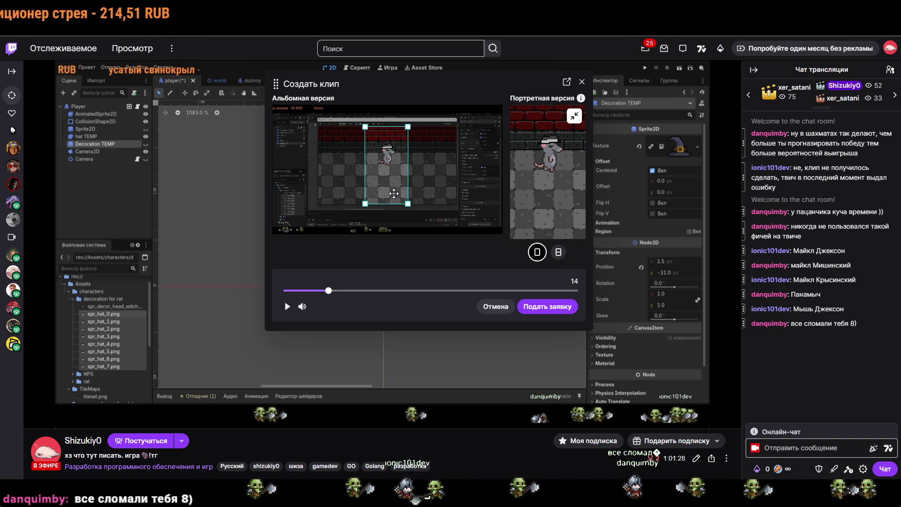
{"action": "left_click_drag", "start_coordinate": [328, 290], "coordinate": [284, 290]}
{"action": "left_click", "coordinate": [287, 307]}
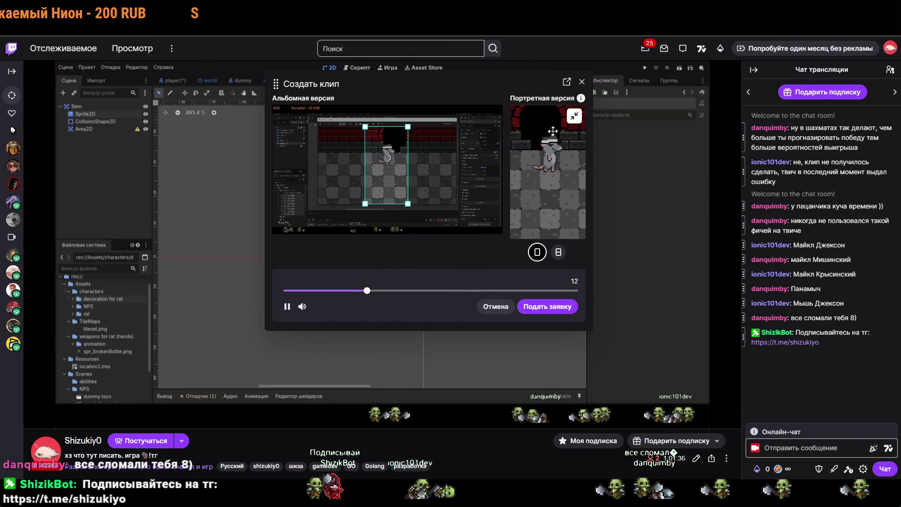
Step: Submit the portrait layout and save the clip, which ends in an error
{"action": "left_click", "coordinate": [539, 312]}
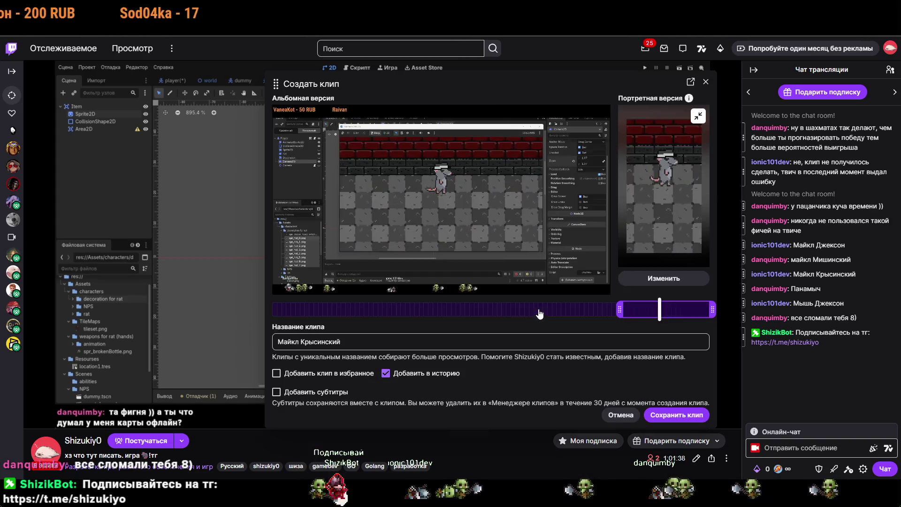
{"action": "left_click", "coordinate": [665, 416]}
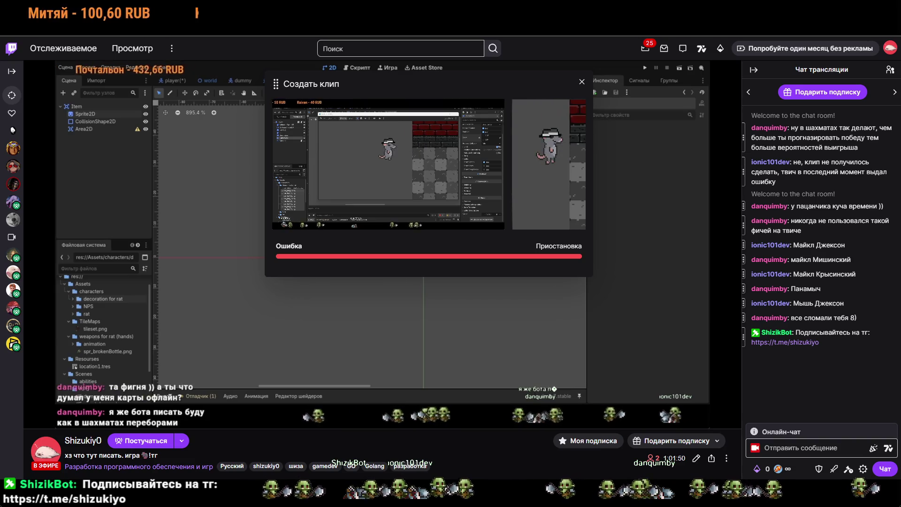
{"action": "mouse_move", "coordinate": [277, 141]}
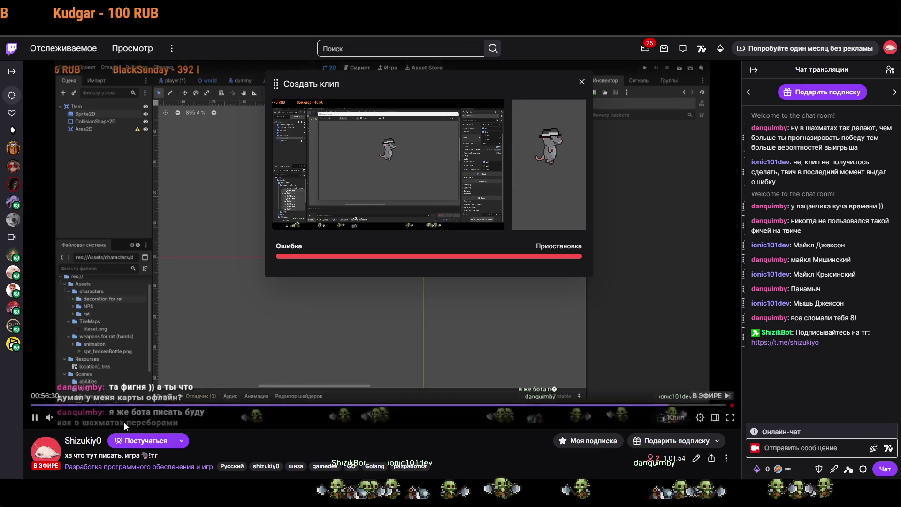
Step: Pause the live stream and clip preview, then back out of the failed clip dialog
{"action": "left_click", "coordinate": [35, 417]}
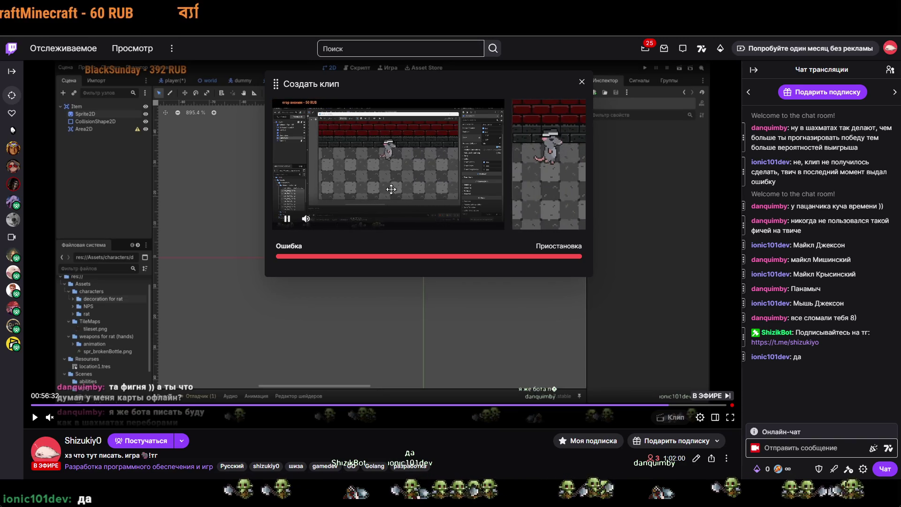
{"action": "mouse_move", "coordinate": [306, 227]}
{"action": "left_click", "coordinate": [317, 149]}
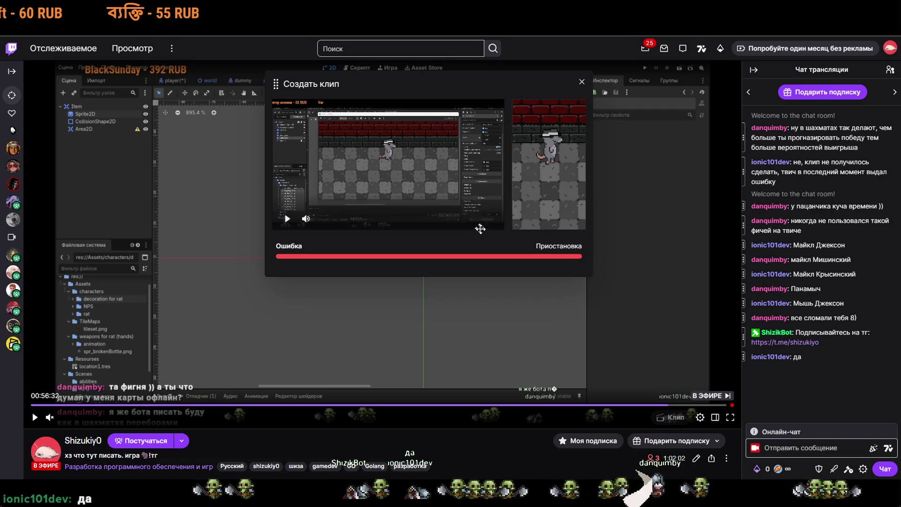
{"action": "key", "text": "alt+Left"}
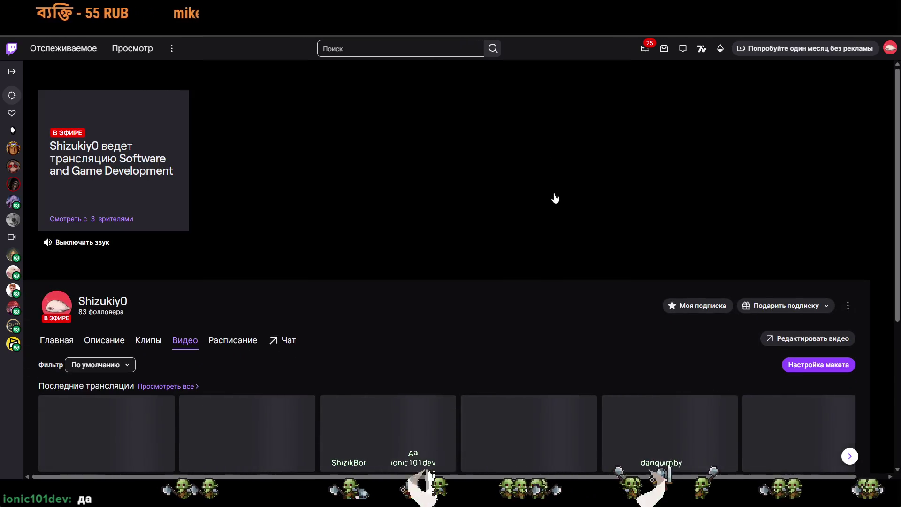
Step: Go back to the channel page, pause the live player, and scroll the page down and up
{"action": "key", "text": "alt+Left"}
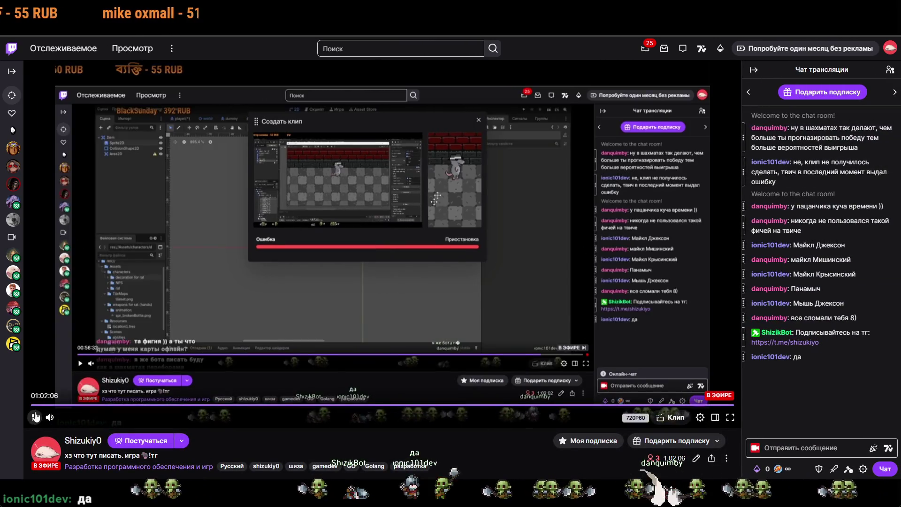
{"action": "left_click", "coordinate": [35, 416]}
{"action": "scroll", "coordinate": [715, 390], "scroll_direction": "down", "scroll_amount": 3}
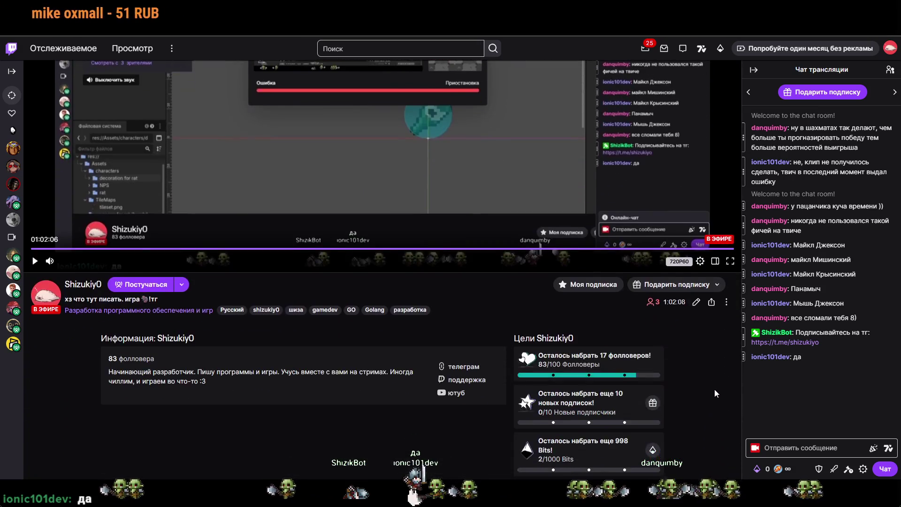
{"action": "scroll", "coordinate": [715, 390], "scroll_direction": "up", "scroll_amount": 3}
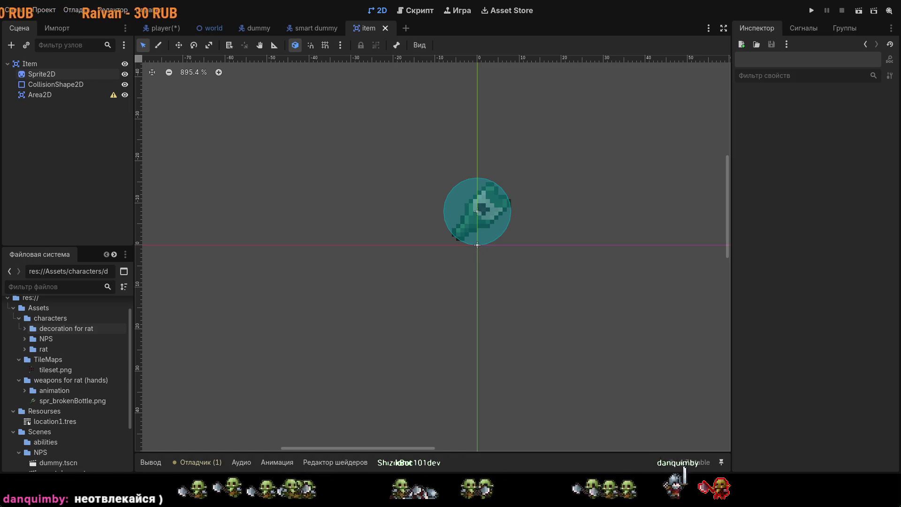
Step: Inspect the item scene's Area2D node, then switch to the player scene with the hatted rat
{"action": "scroll", "coordinate": [576, 158], "scroll_direction": "left", "scroll_amount": 1}
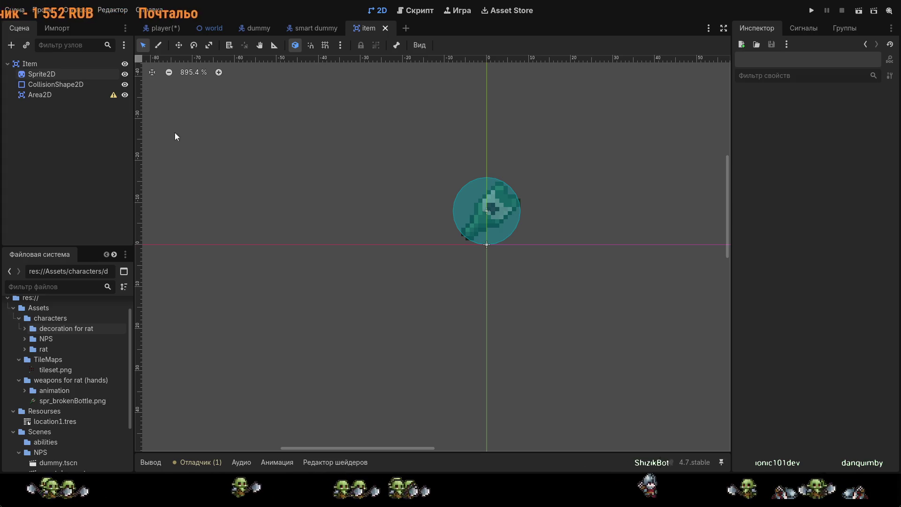
{"action": "left_click", "coordinate": [50, 95]}
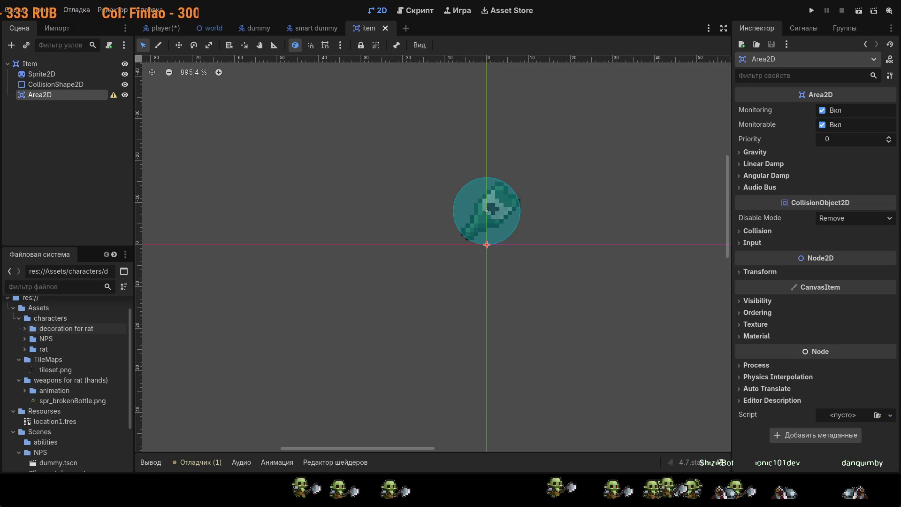
{"action": "scroll", "coordinate": [484, 190], "scroll_direction": "down", "scroll_amount": 5}
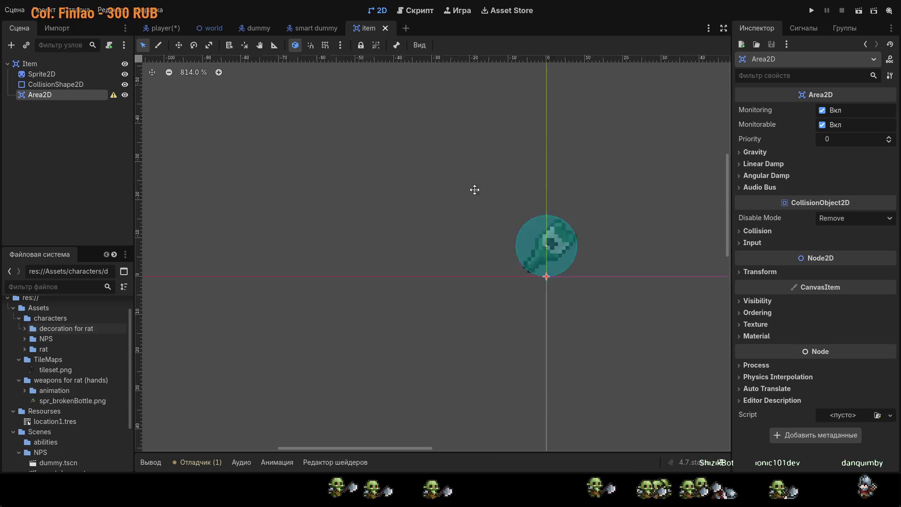
{"action": "left_click", "coordinate": [141, 24]}
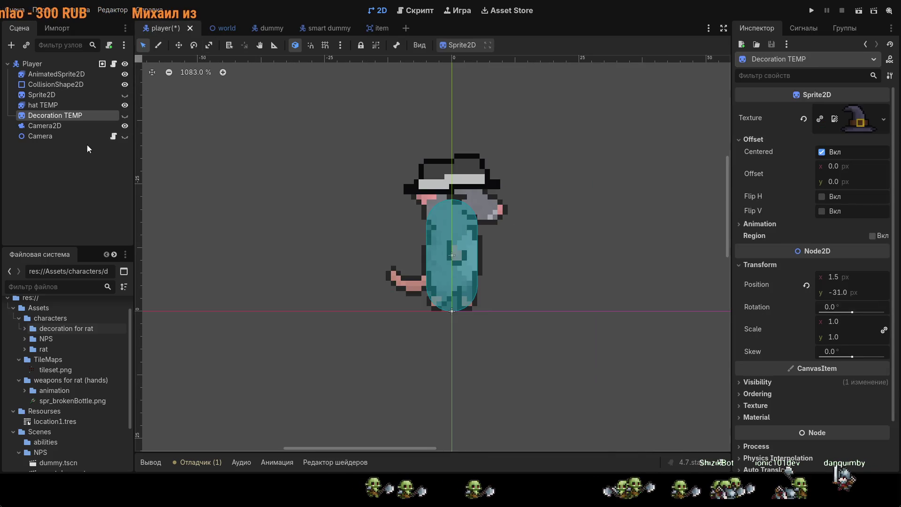
Step: Hide the hat TEMP node, save the player scene with Ctrl+S, and return to the item scene
{"action": "left_click", "coordinate": [124, 105]}
{"action": "left_click_drag", "start_coordinate": [446, 134], "coordinate": [408, 147]}
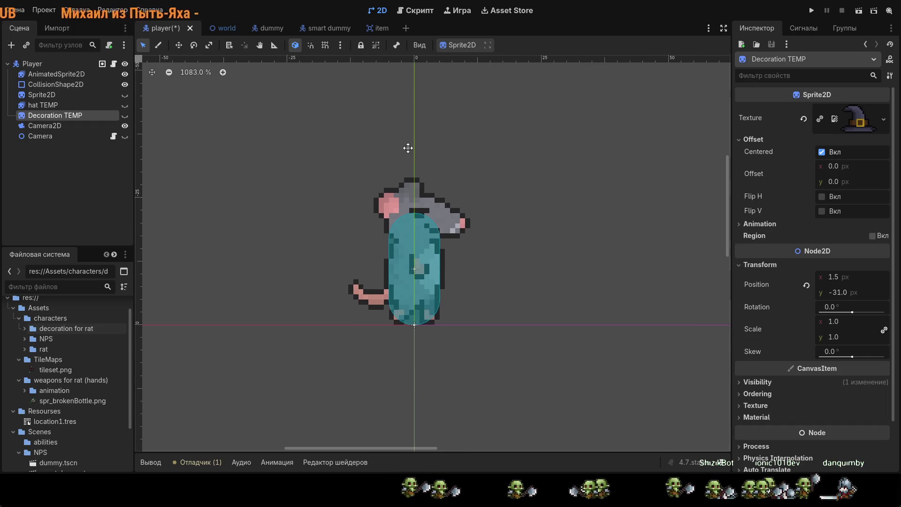
{"action": "key", "text": "ctrl+s"}
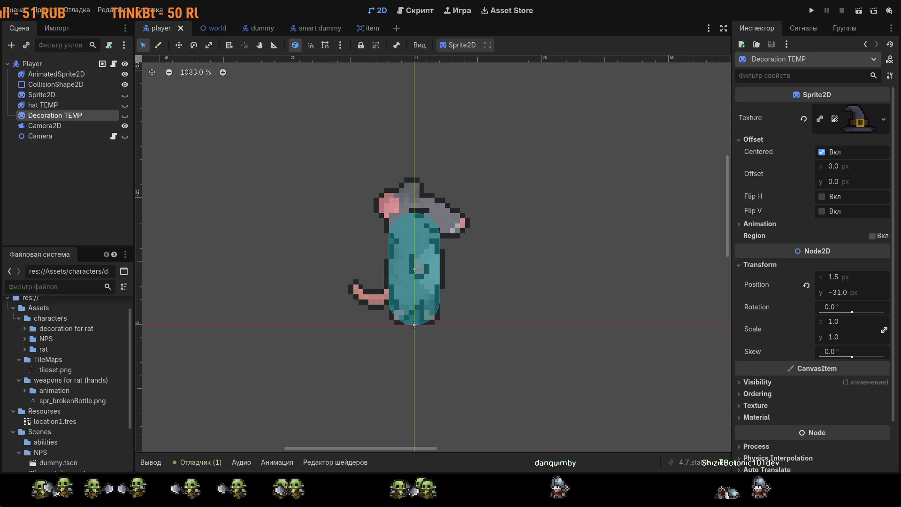
{"action": "scroll", "coordinate": [560, 168], "scroll_direction": "down", "scroll_amount": 1}
{"action": "left_click", "coordinate": [368, 28]}
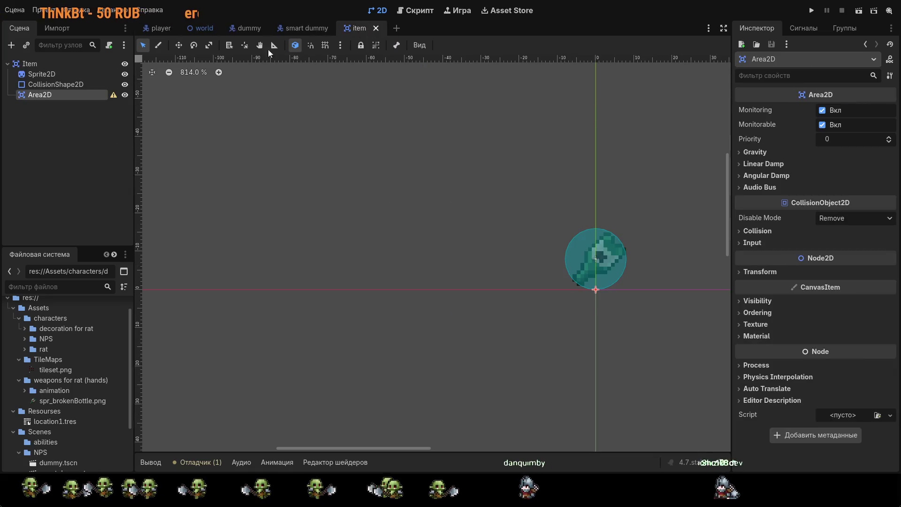
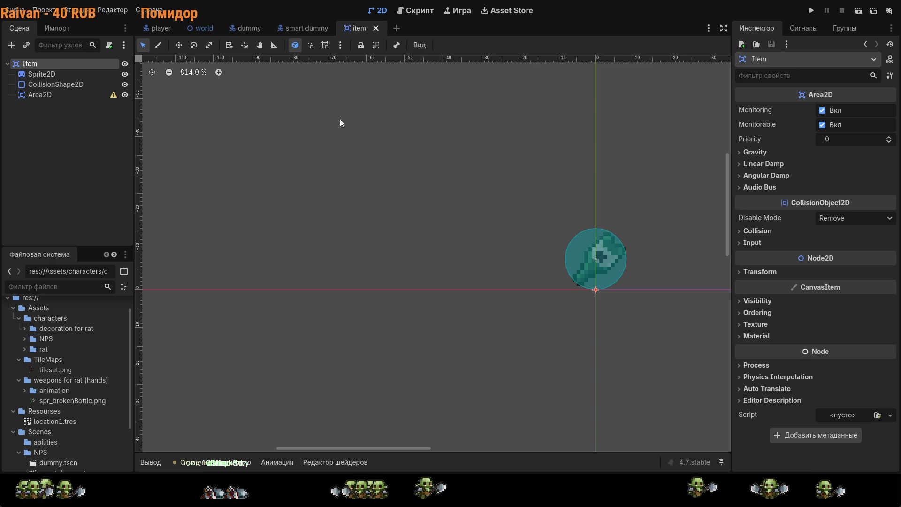
Step: In the player scene, add an Area2D under Player with a CollisionShape2D child
{"action": "scroll", "coordinate": [330, 116], "scroll_direction": "right", "scroll_amount": 5}
{"action": "scroll", "coordinate": [331, 116], "scroll_direction": "down", "scroll_amount": 3}
{"action": "scroll", "coordinate": [511, 158], "scroll_direction": "up", "scroll_amount": 2}
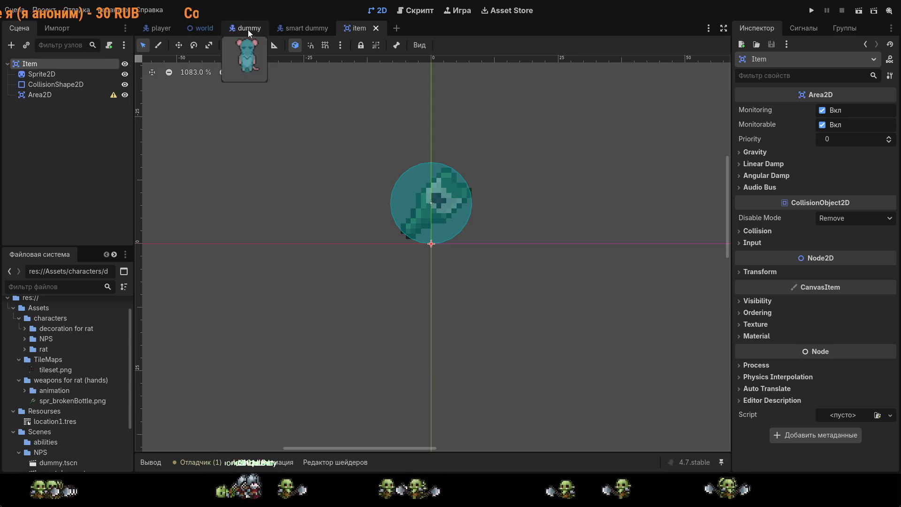
{"action": "left_click", "coordinate": [156, 27]}
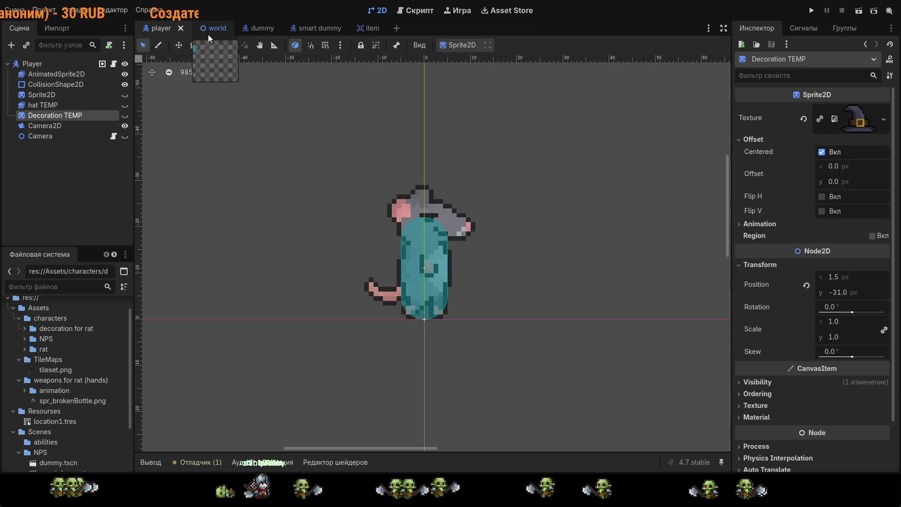
{"action": "left_click", "coordinate": [66, 155]}
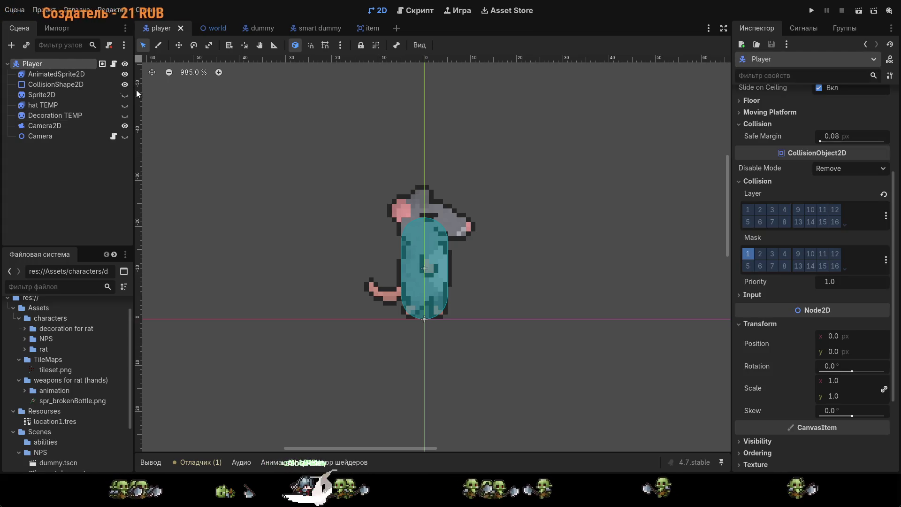
{"action": "key", "text": "ctrl+v"}
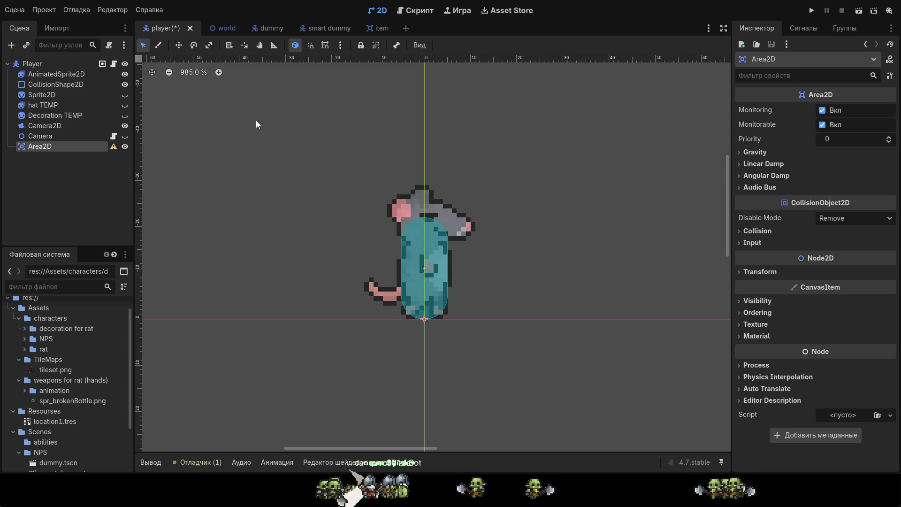
{"action": "key", "text": "ctrl+v"}
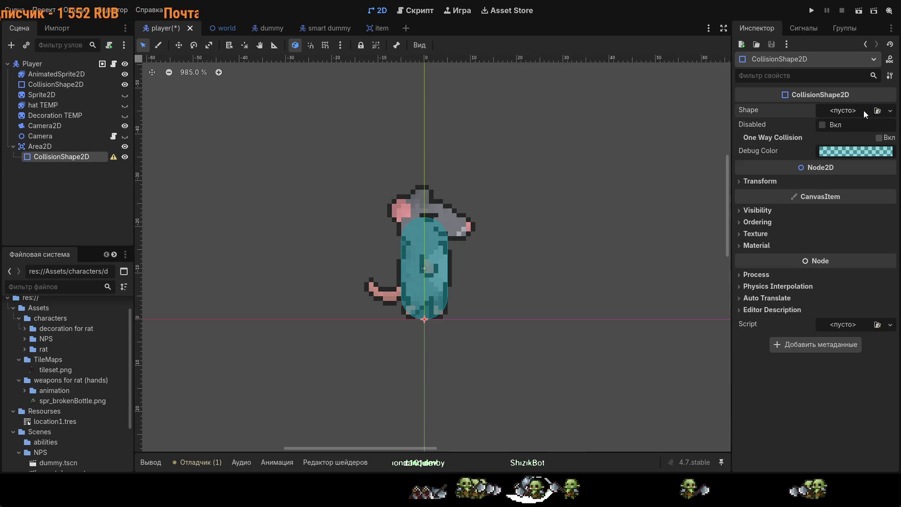
Step: Give the CollisionShape2D a new CircleShape2D, moved up and enlarged to enclose the rat
{"action": "left_click", "coordinate": [890, 110]}
{"action": "left_click", "coordinate": [859, 136]}
{"action": "mouse_move", "coordinate": [459, 311]}
{"action": "left_mouse_down"}
{"action": "mouse_move", "coordinate": [456, 257]}
{"action": "mouse_move", "coordinate": [582, 256]}
{"action": "mouse_move", "coordinate": [531, 254]}
{"action": "left_mouse_up"}
{"action": "left_click_drag", "start_coordinate": [487, 250], "coordinate": [491, 255]}
{"action": "scroll", "coordinate": [550, 263], "scroll_direction": "down", "scroll_amount": 4}
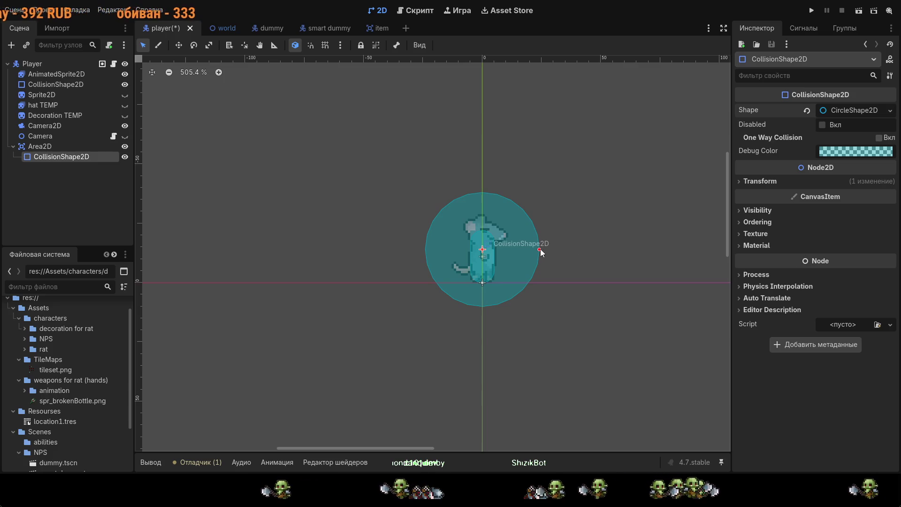
{"action": "left_click_drag", "start_coordinate": [540, 249], "coordinate": [545, 249]}
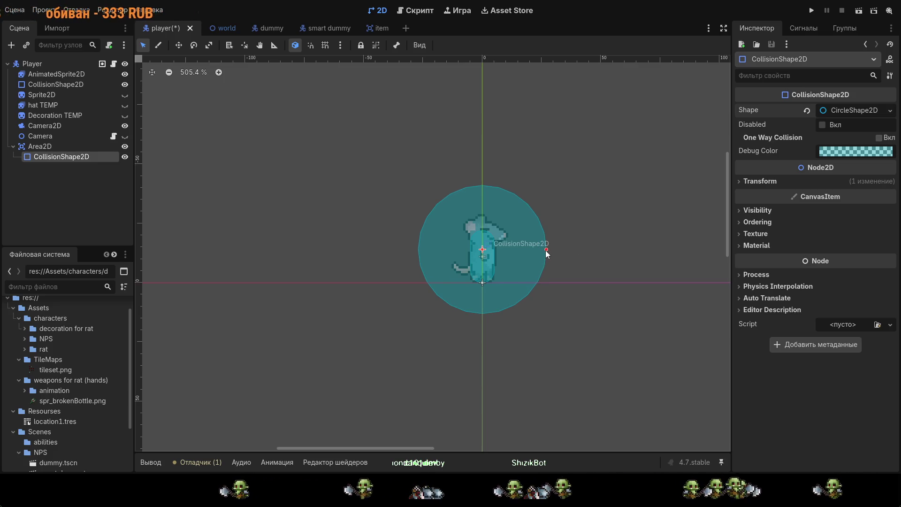
{"action": "left_click_drag", "start_coordinate": [546, 250], "coordinate": [548, 250]}
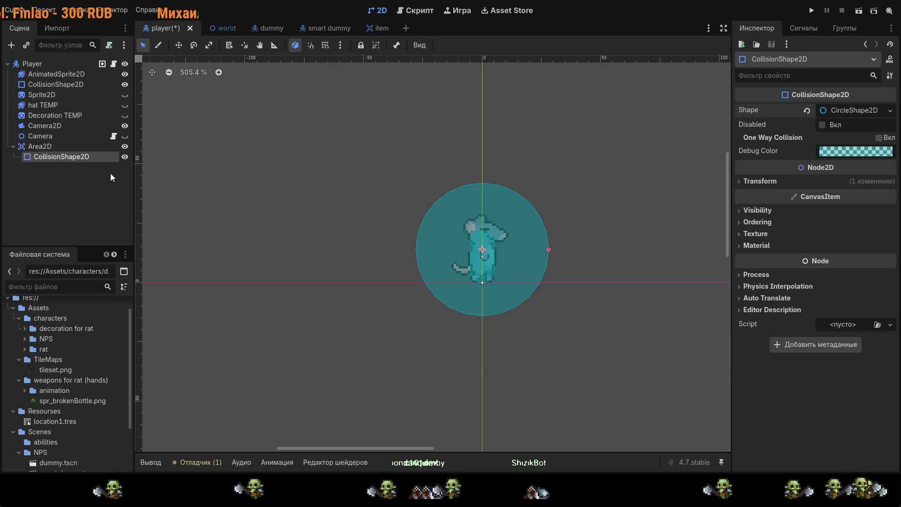
{"action": "left_click", "coordinate": [36, 149]}
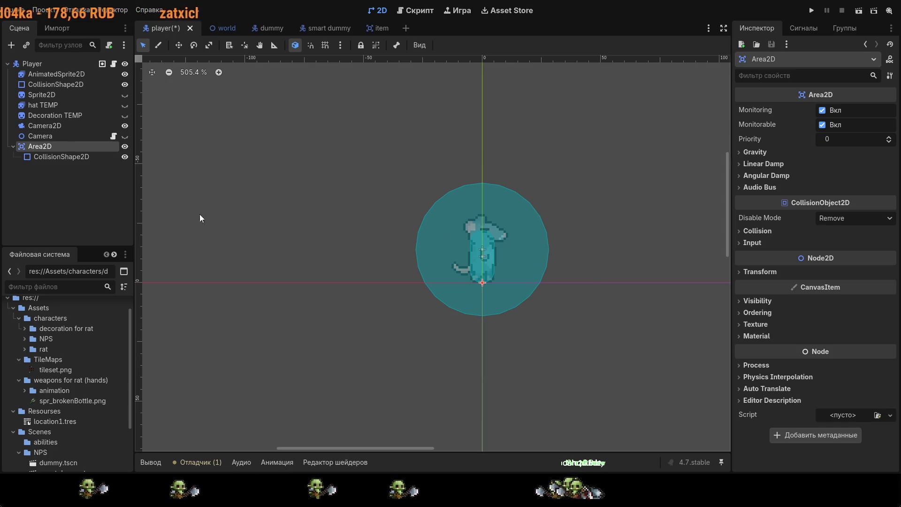
Step: Expand the collision shape's Transform and enlarge the detection circle slightly
{"action": "left_click", "coordinate": [60, 159]}
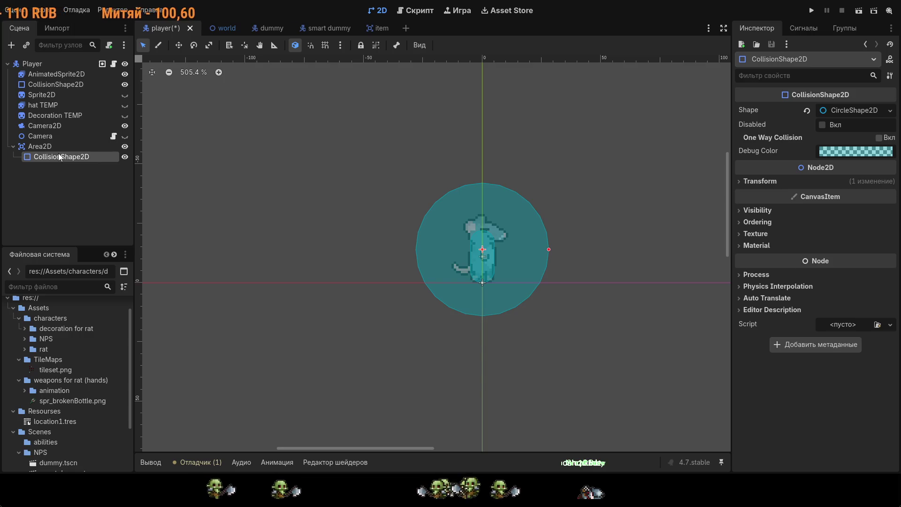
{"action": "left_click", "coordinate": [740, 182]}
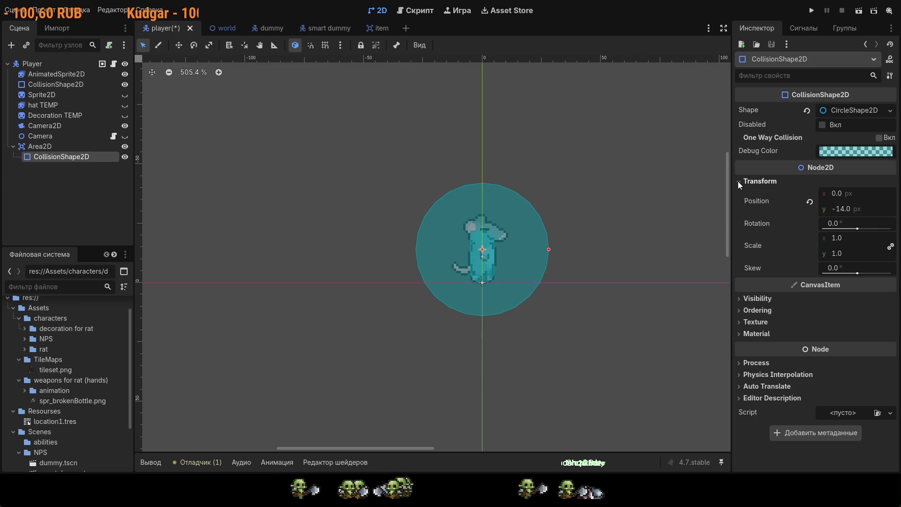
{"action": "mouse_move", "coordinate": [549, 248]}
{"action": "left_mouse_down"}
{"action": "mouse_move", "coordinate": [567, 247]}
{"action": "mouse_move", "coordinate": [550, 247]}
{"action": "left_mouse_up"}
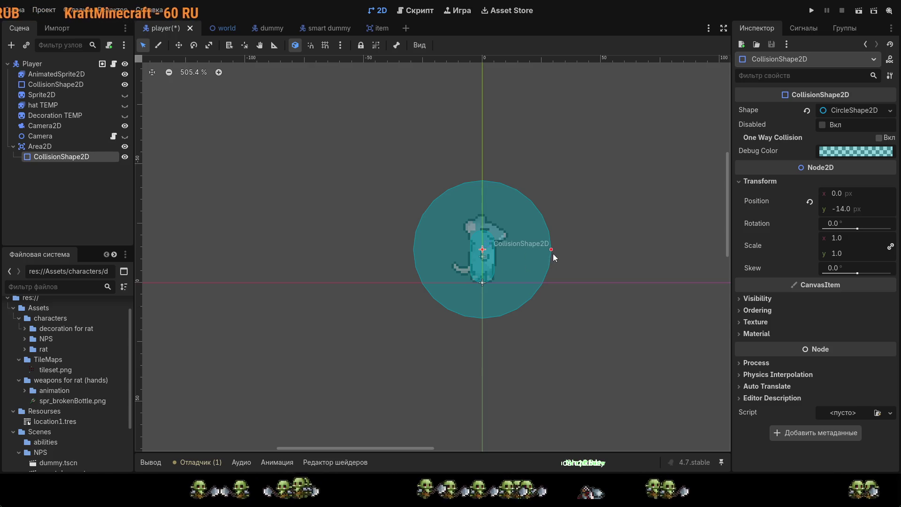
{"action": "mouse_move", "coordinate": [551, 250]}
{"action": "left_mouse_down"}
{"action": "mouse_move", "coordinate": [511, 252]}
{"action": "mouse_move", "coordinate": [559, 256]}
{"action": "left_mouse_up"}
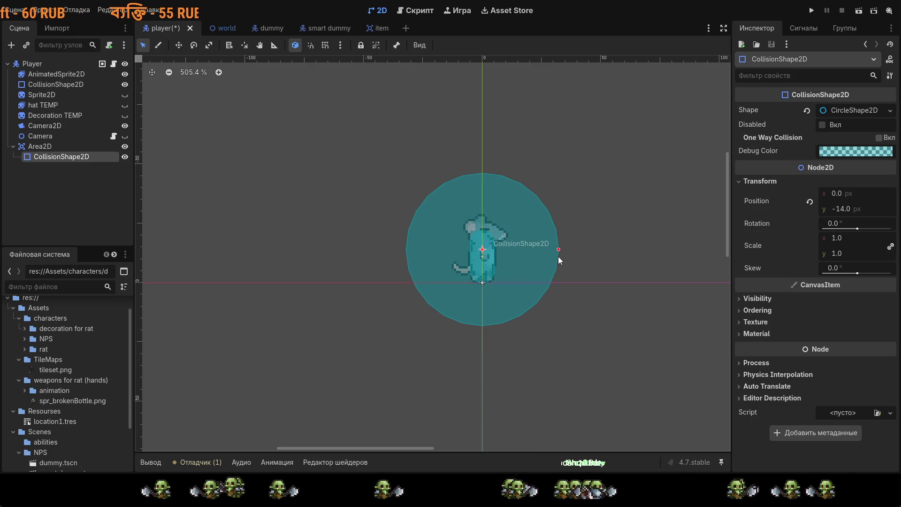
Step: Set the detection circle's Debug Color to green, then save and run the game with F5
{"action": "left_click", "coordinate": [757, 310]}
{"action": "left_click", "coordinate": [756, 365]}
{"action": "scroll", "coordinate": [763, 289], "scroll_direction": "down", "scroll_amount": 2}
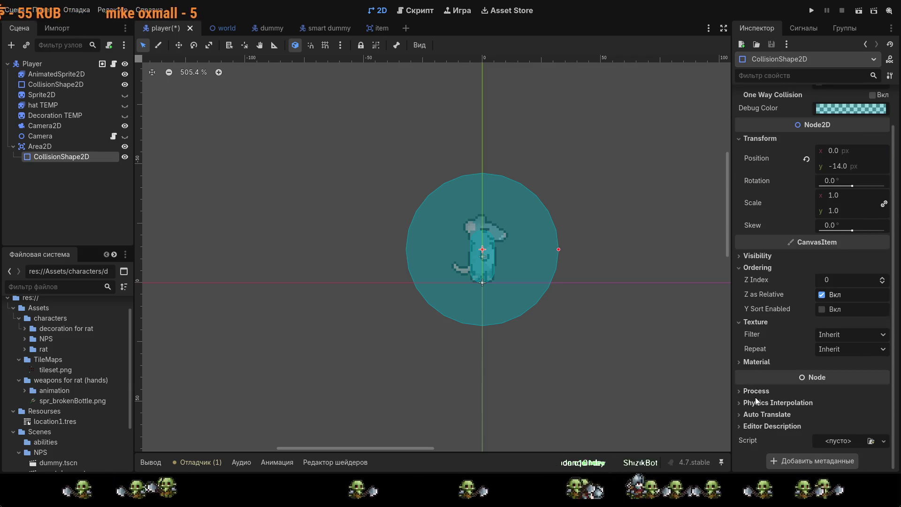
{"action": "scroll", "coordinate": [818, 179], "scroll_direction": "up", "scroll_amount": 2}
{"action": "left_click", "coordinate": [832, 151]}
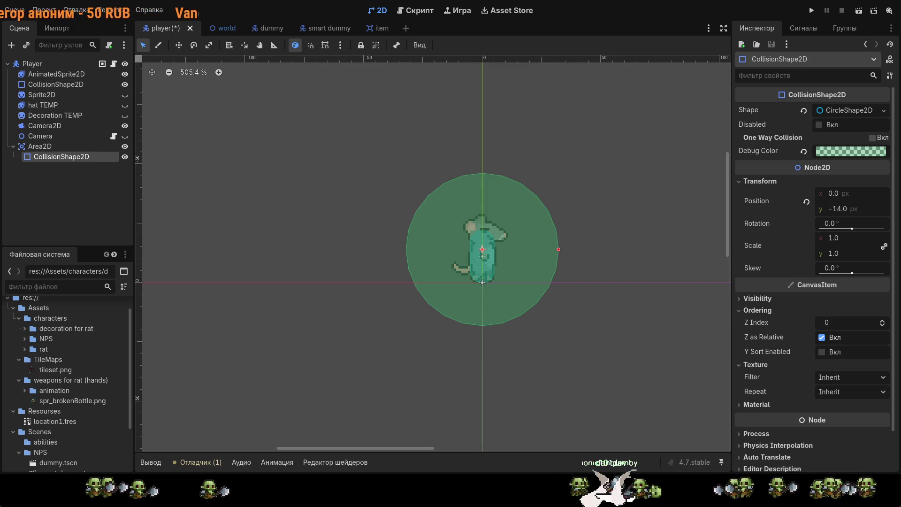
{"action": "key", "text": "F5"}
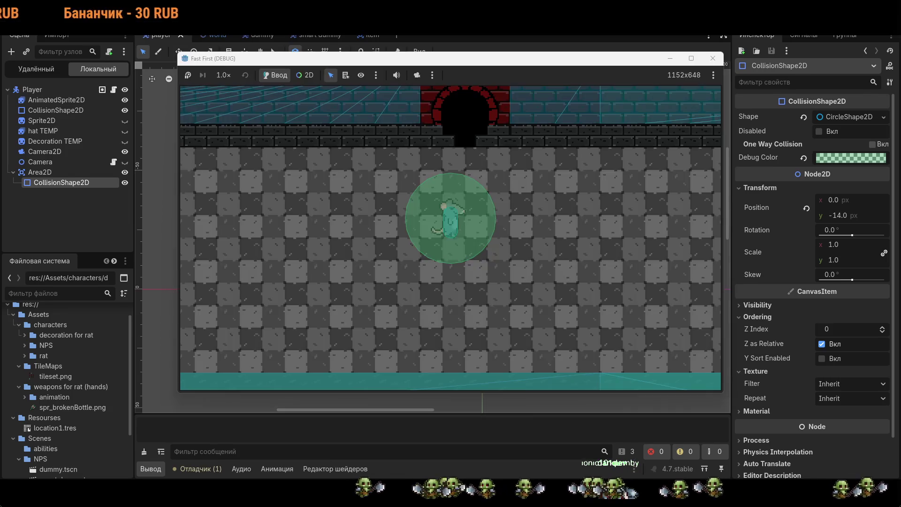
{"action": "key", "text": "d"}
{"action": "key", "text": "a"}
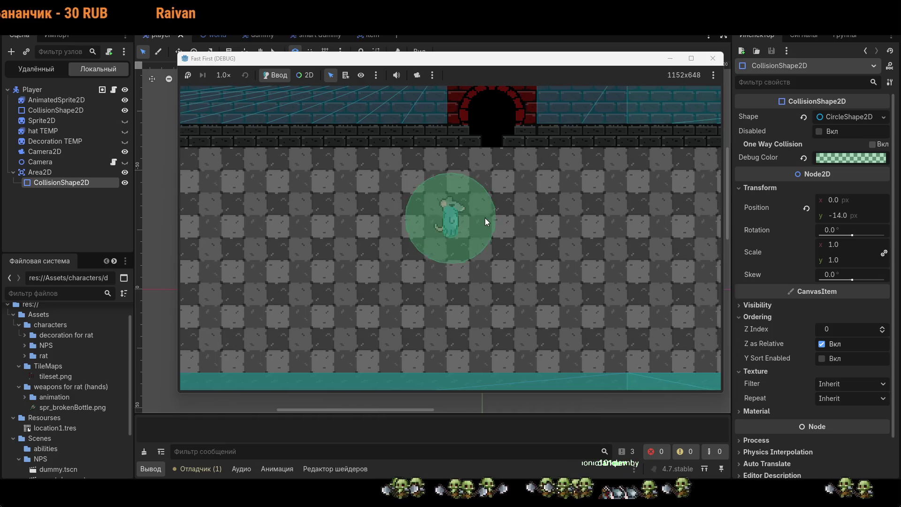
{"action": "key", "text": "d"}
{"action": "key", "text": "s"}
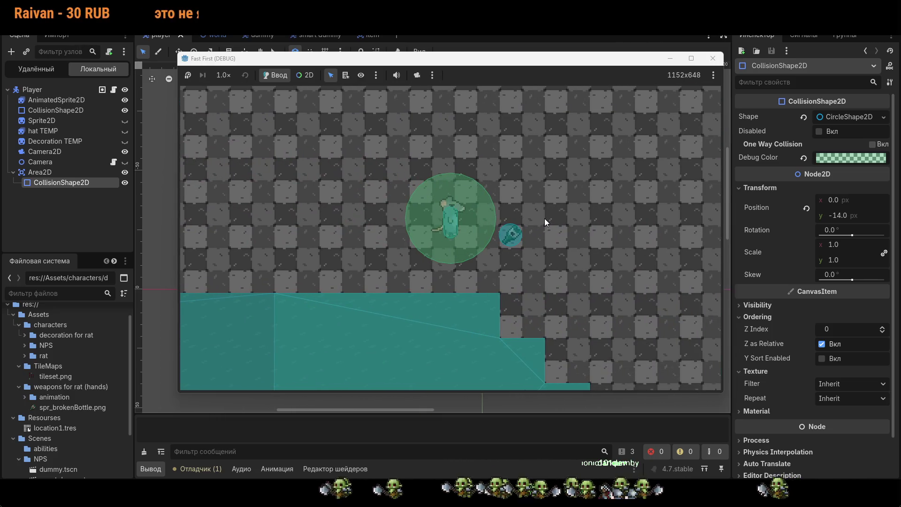
{"action": "key", "text": "d"}
{"action": "key", "text": "a"}
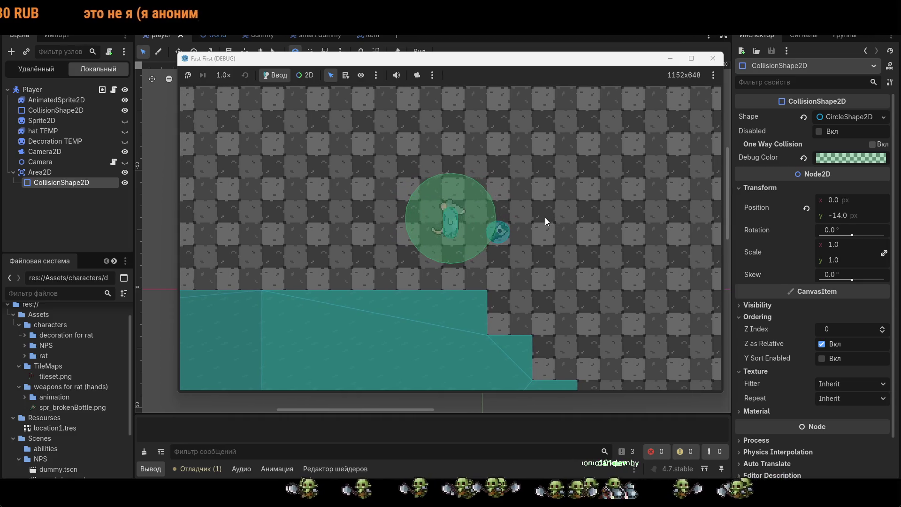
{"action": "key", "text": "d"}
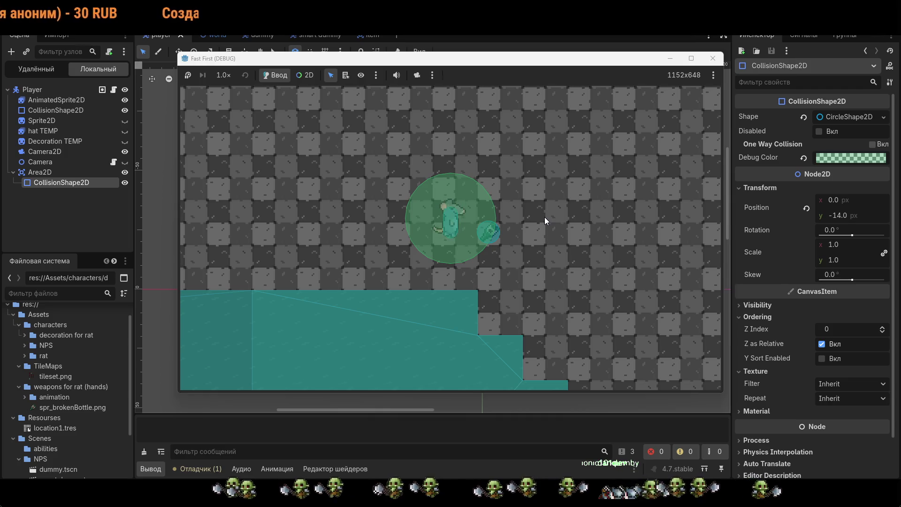
{"action": "key", "text": "a"}
{"action": "key", "text": "d"}
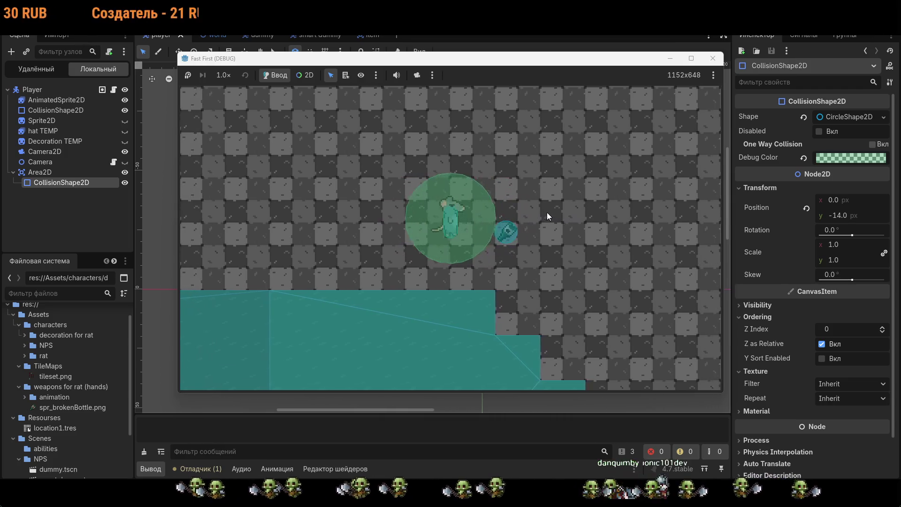
{"action": "key", "text": "a"}
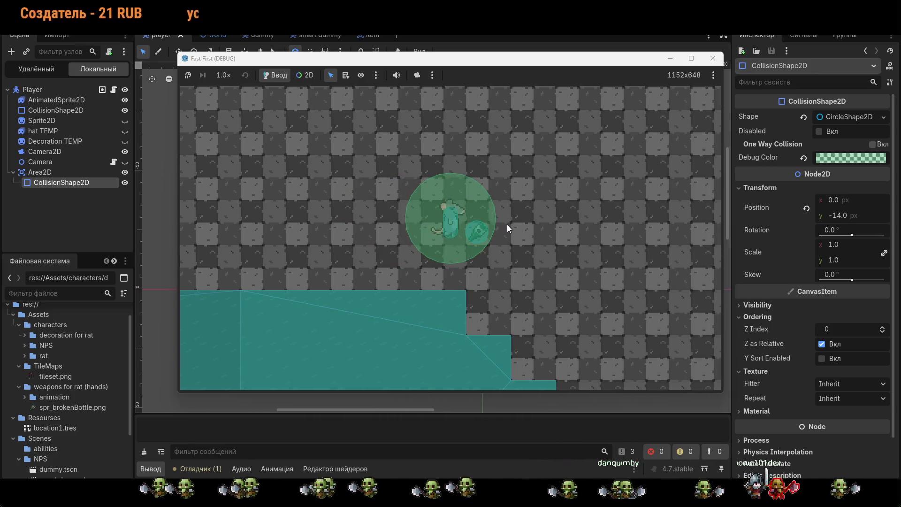
{"action": "key", "text": "F8"}
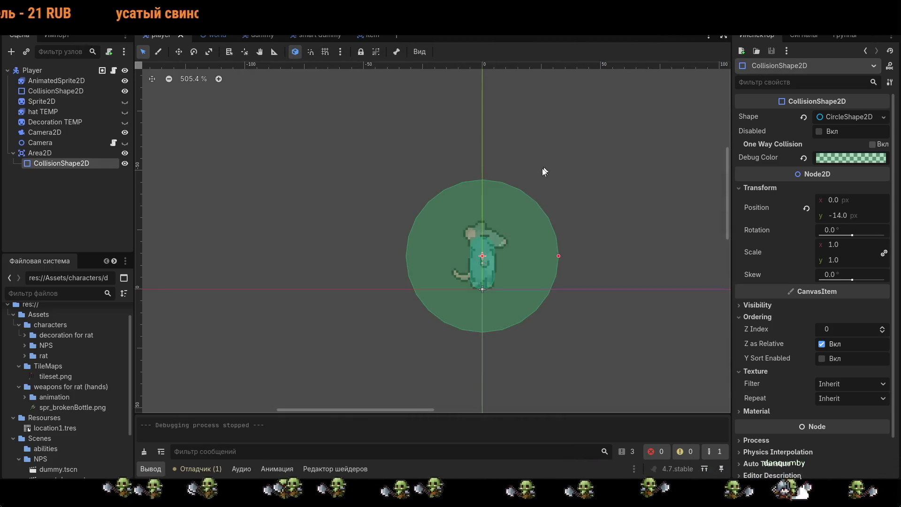
Step: Enlarge the detection circle considerably, run the game, and walk the rat toward the item
{"action": "left_click_drag", "start_coordinate": [562, 255], "coordinate": [606, 255]}
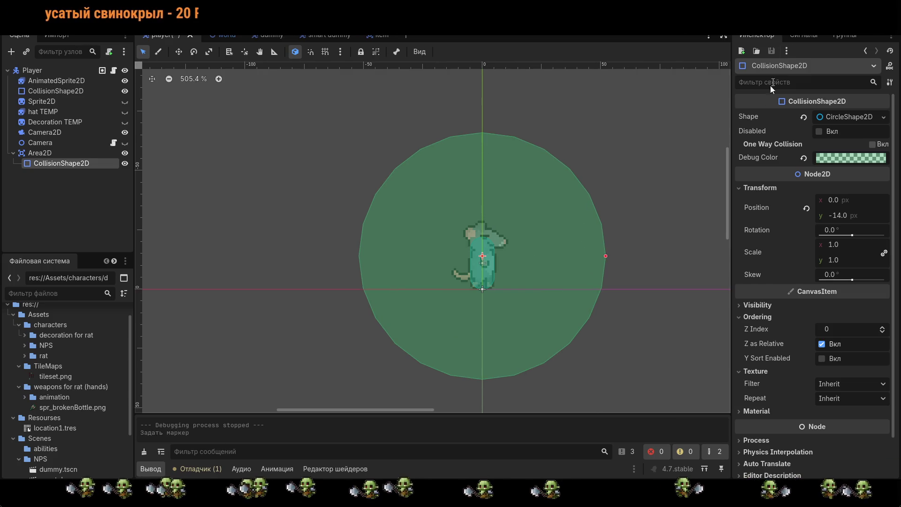
{"action": "key", "text": "F5"}
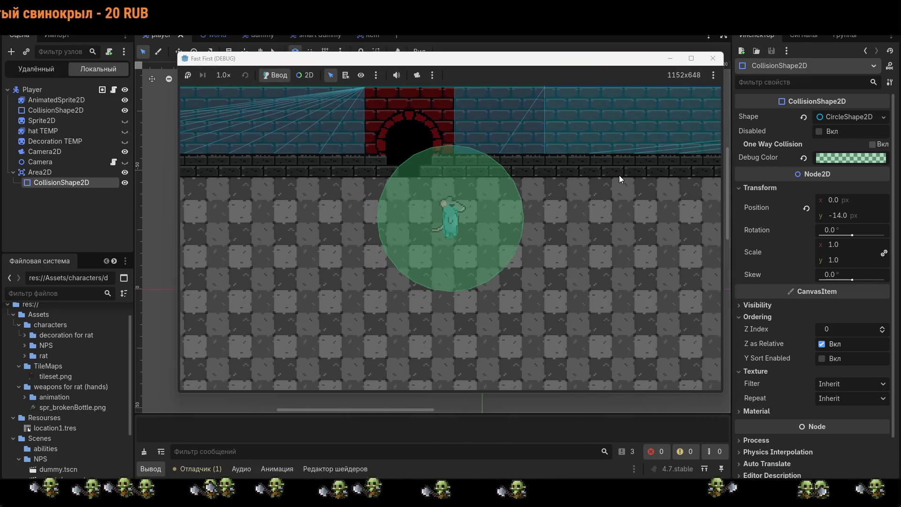
{"action": "key", "text": "s"}
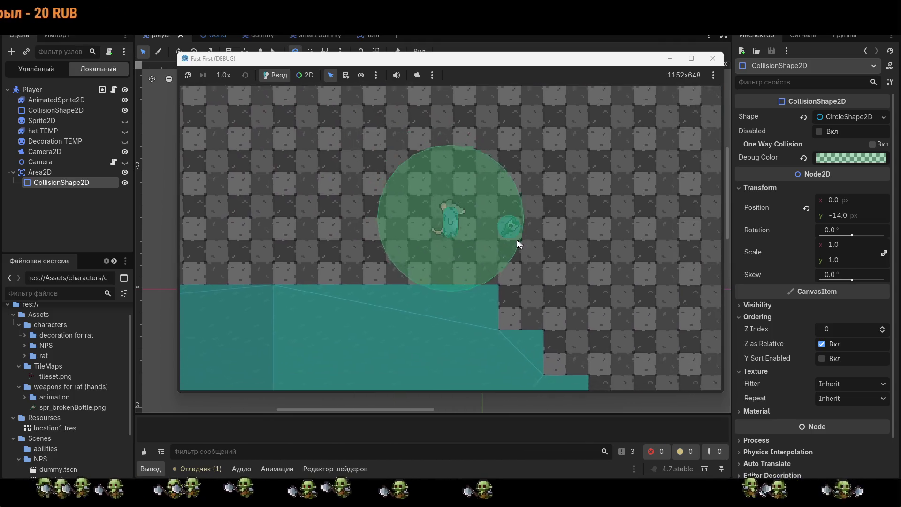
{"action": "key", "text": "d"}
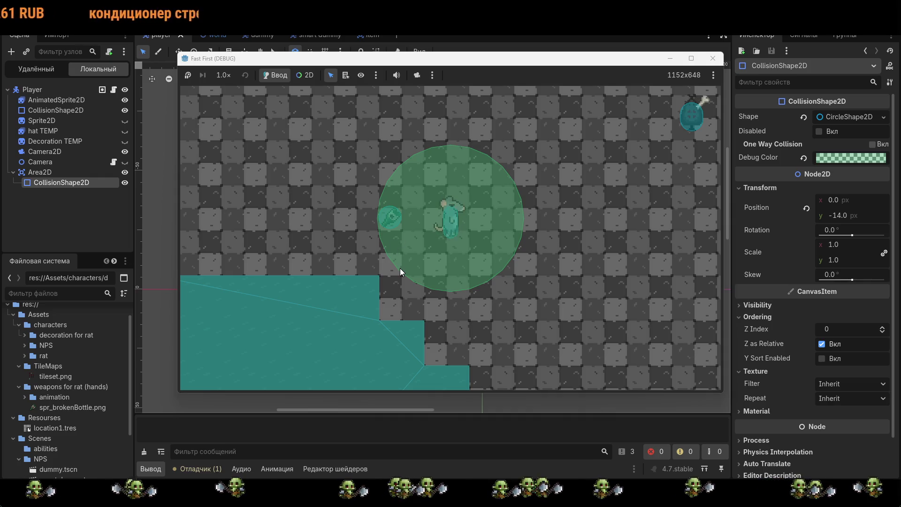
{"action": "key", "text": "s"}
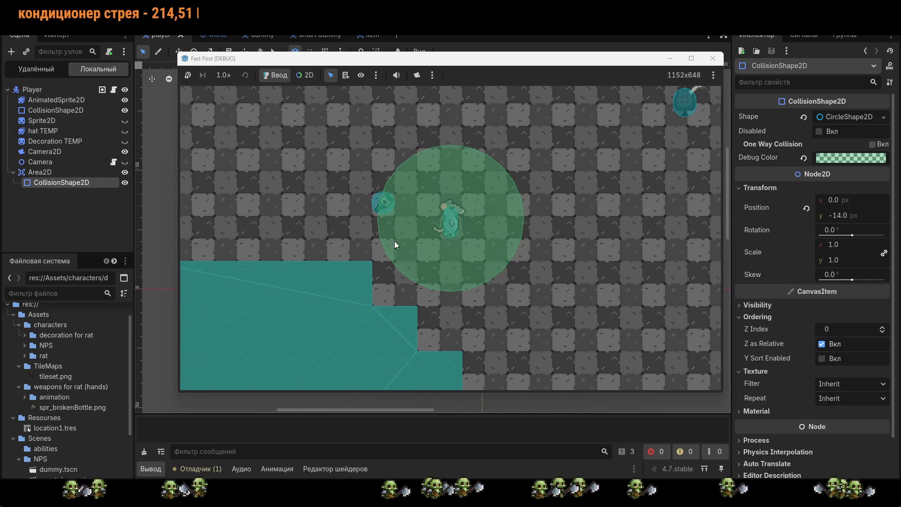
{"action": "key", "text": "a"}
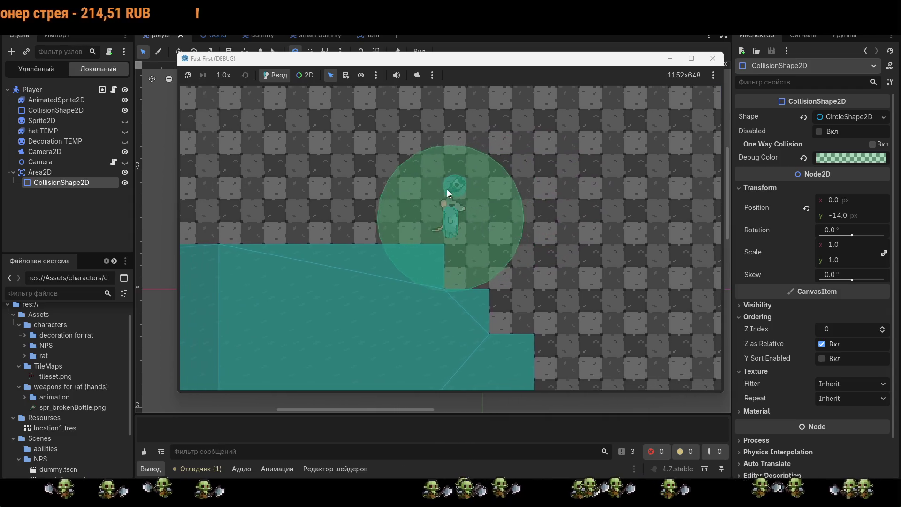
{"action": "key", "text": "d"}
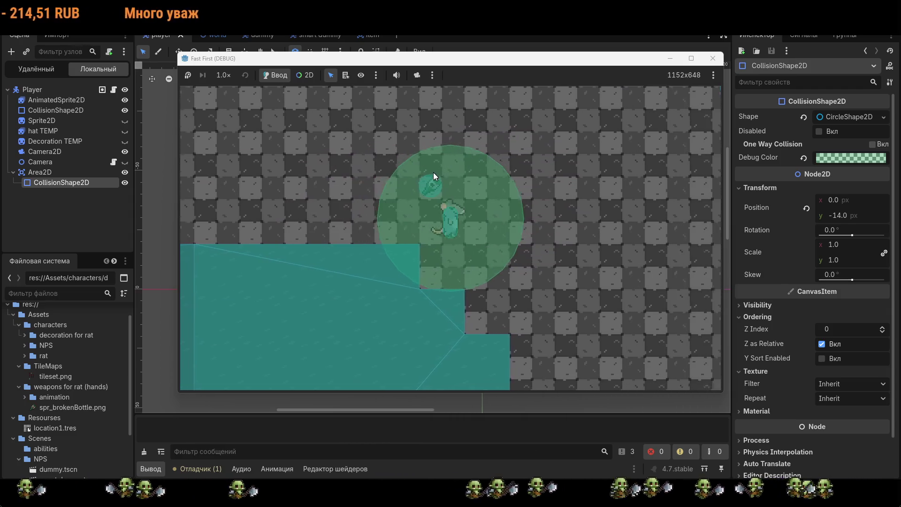
{"action": "key", "text": "a"}
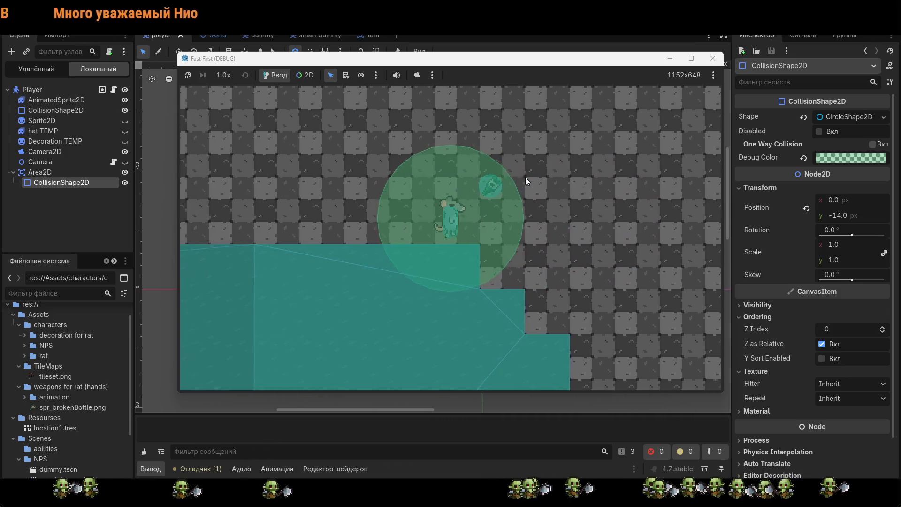
{"action": "key", "text": "d"}
{"action": "key", "text": "d"}
{"action": "key", "text": "a"}
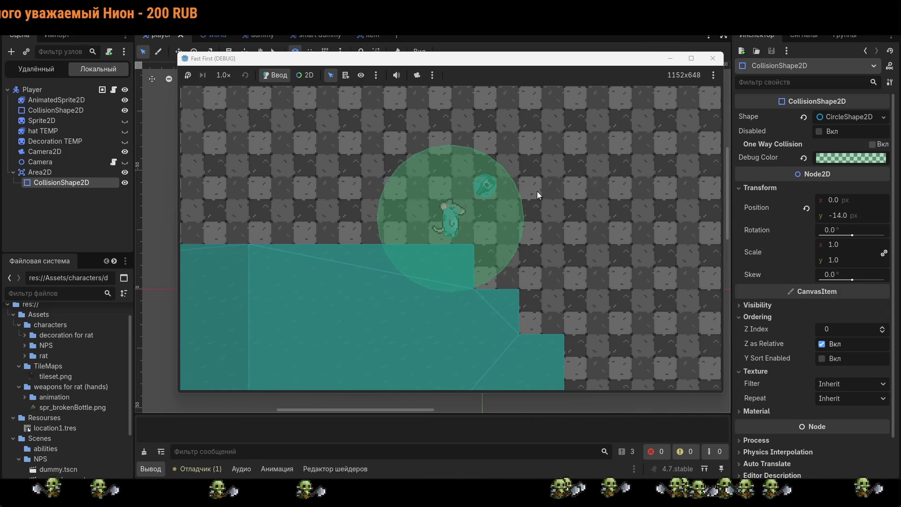
{"action": "key", "text": "d"}
{"action": "key", "text": "a"}
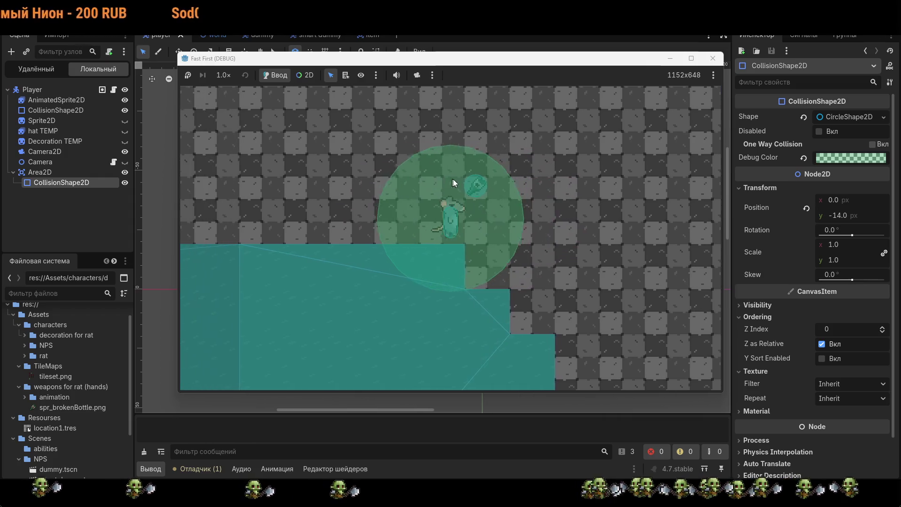
{"action": "key", "text": "space"}
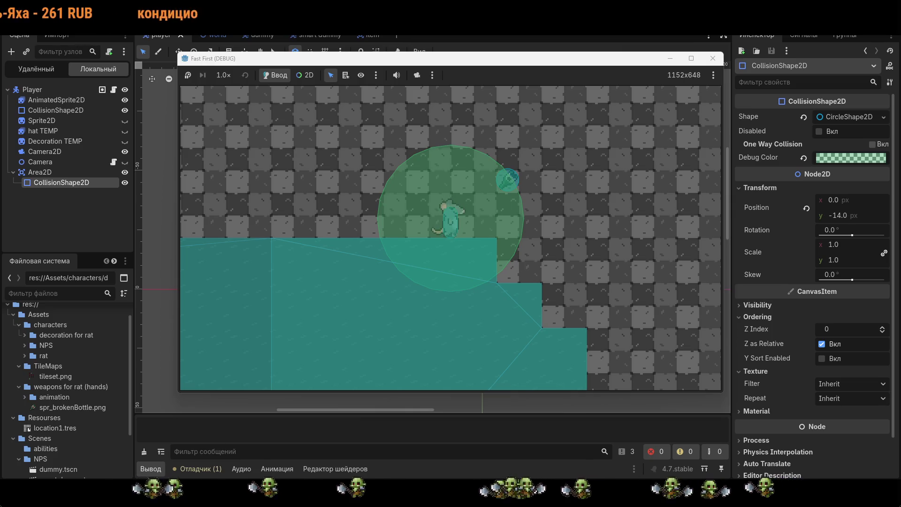
{"action": "key", "text": "a"}
{"action": "key", "text": "d"}
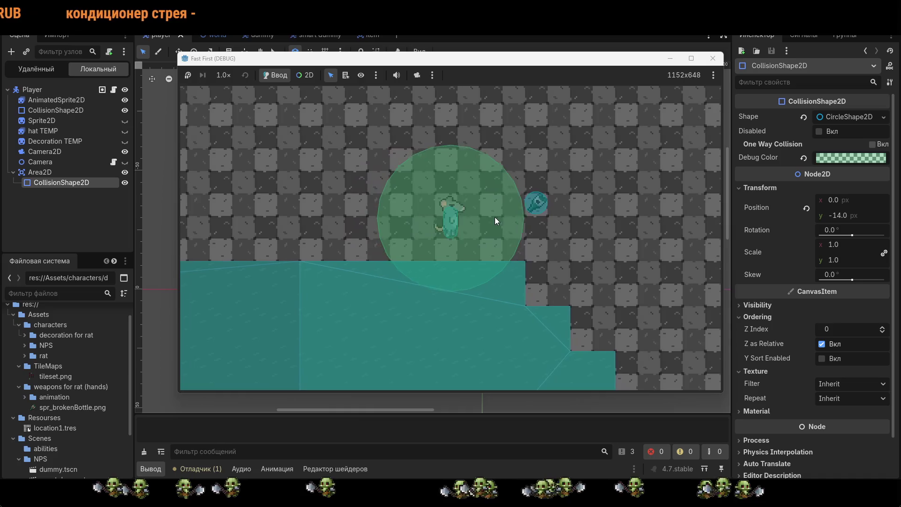
{"action": "key", "text": "space"}
{"action": "key", "text": "d"}
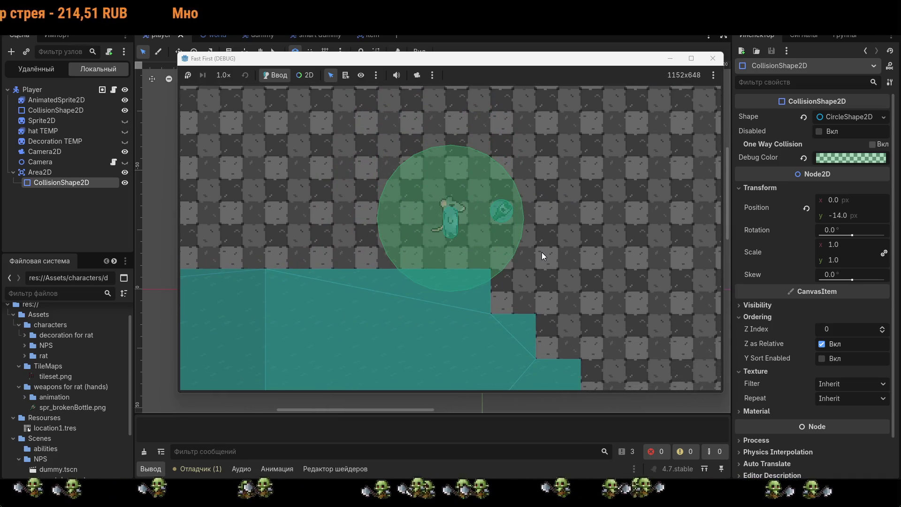
{"action": "key", "text": "a"}
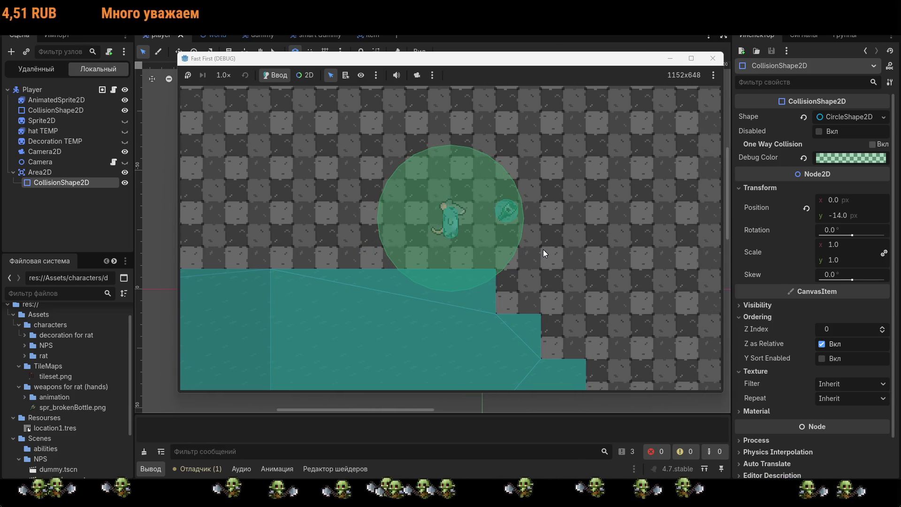
{"action": "key", "text": "d"}
{"action": "key", "text": "a"}
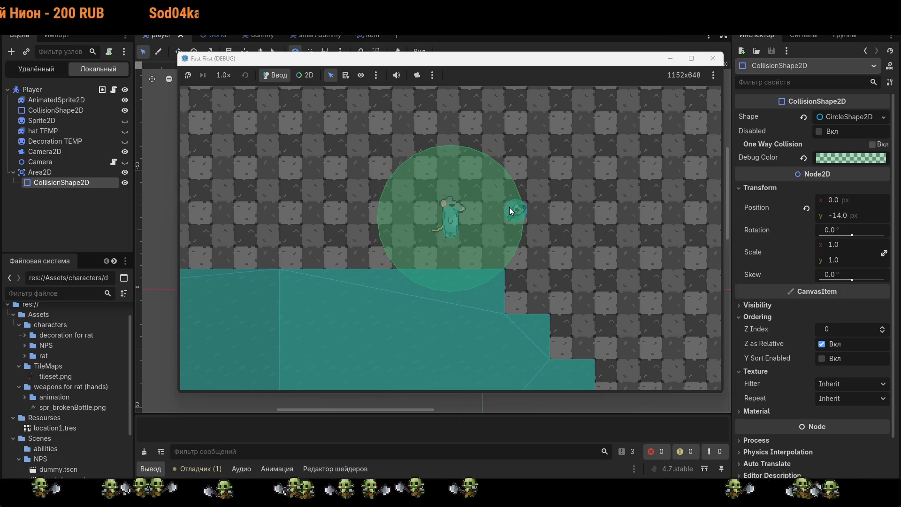
{"action": "key", "text": "d"}
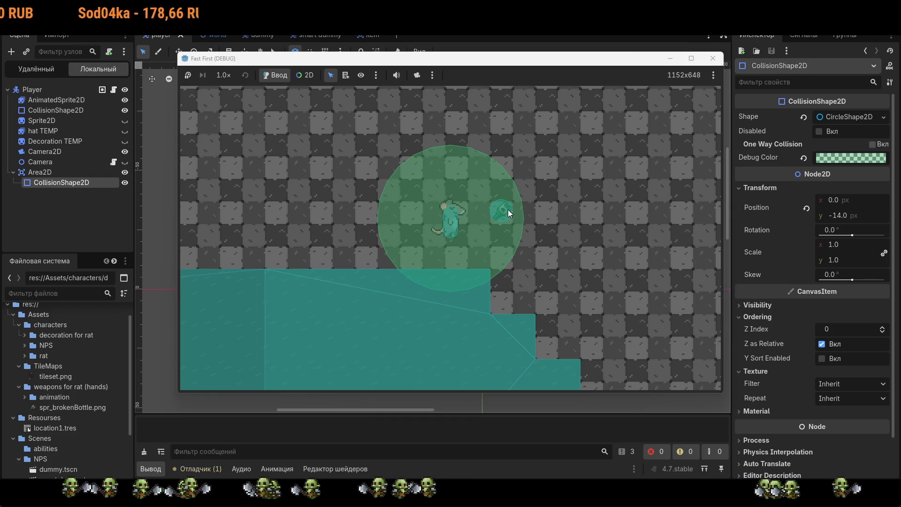
{"action": "key", "text": "w"}
{"action": "key", "text": "d"}
{"action": "key", "text": "a"}
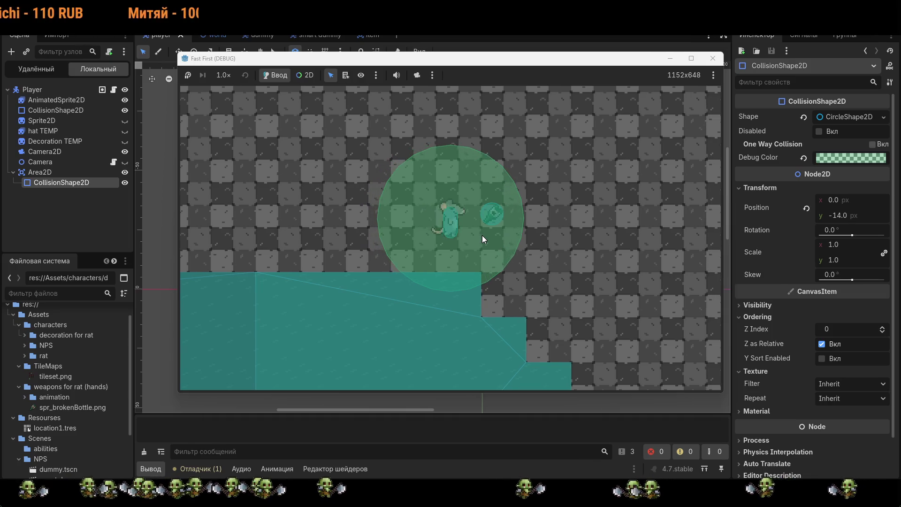
{"action": "key", "text": "d"}
{"action": "key", "text": "d"}
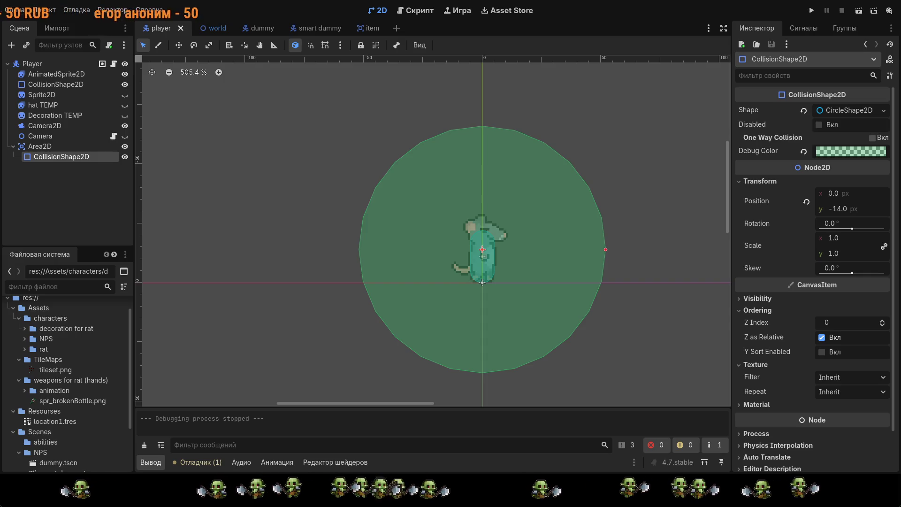
Step: Switch to the item scene to view the pickup sprite inside its collision circle
{"action": "scroll", "coordinate": [597, 228], "scroll_direction": "down", "scroll_amount": 5}
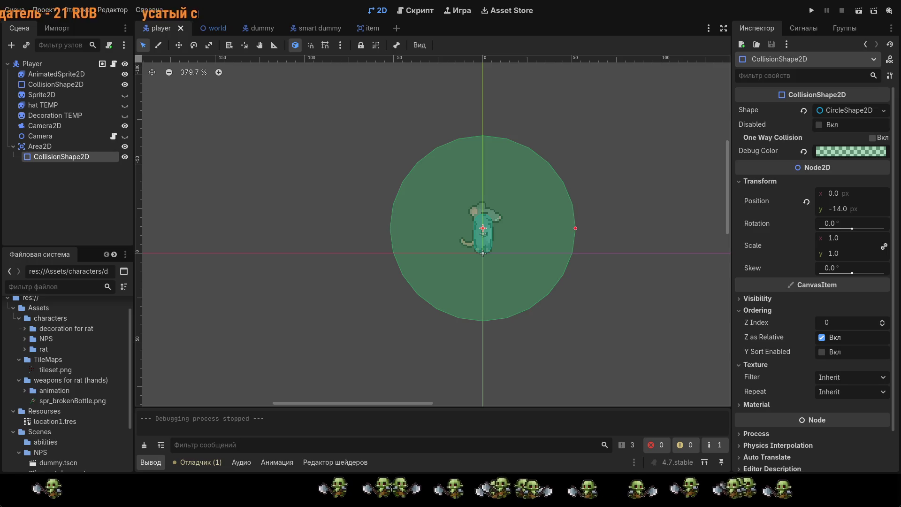
{"action": "scroll", "coordinate": [483, 230], "scroll_direction": "left", "scroll_amount": 3}
{"action": "left_click", "coordinate": [361, 29]}
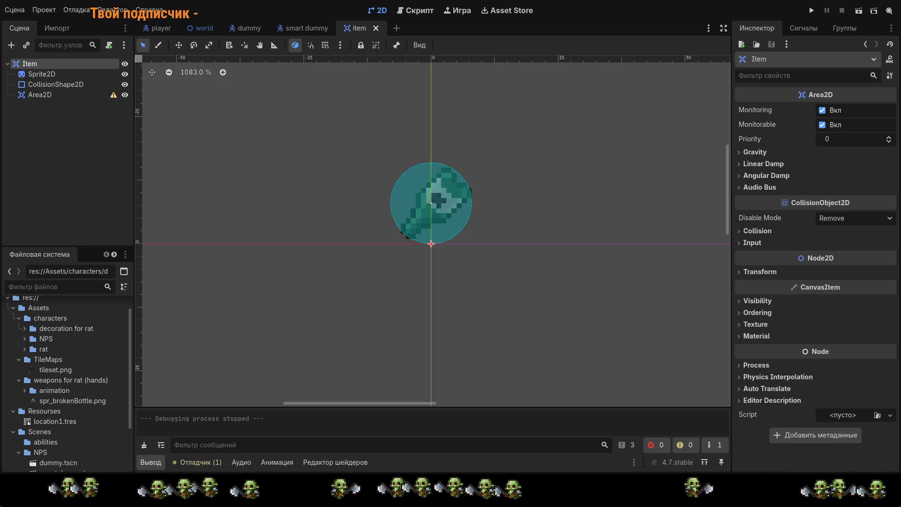
{"action": "left_click_drag", "start_coordinate": [431, 202], "coordinate": [435, 192]}
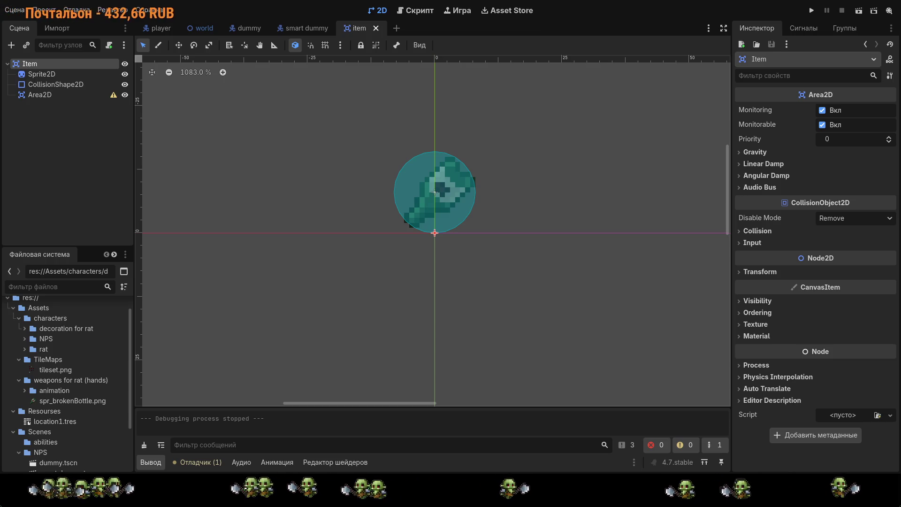
{"action": "left_click_drag", "start_coordinate": [165, 142], "coordinate": [240, 199]}
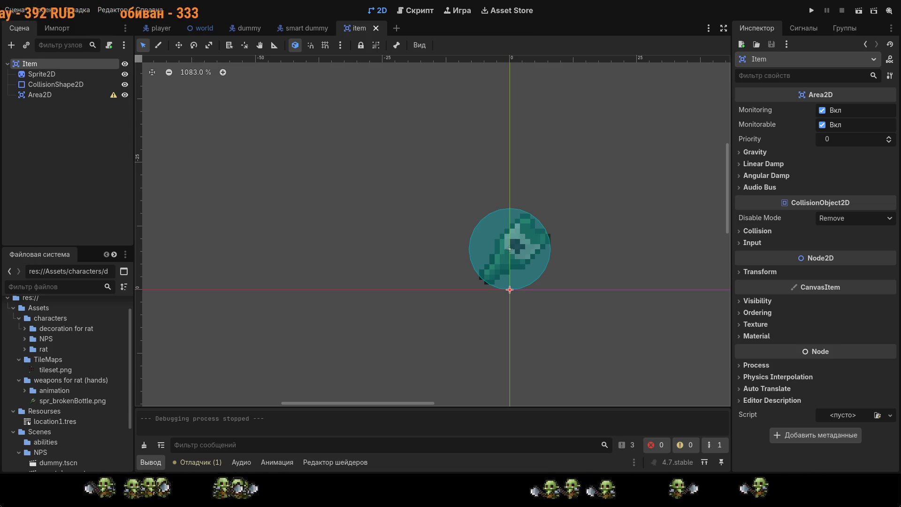
Step: Back in the player scene, select Area2D and pick its area_entered signal in the Signals dock
{"action": "left_click", "coordinate": [158, 28]}
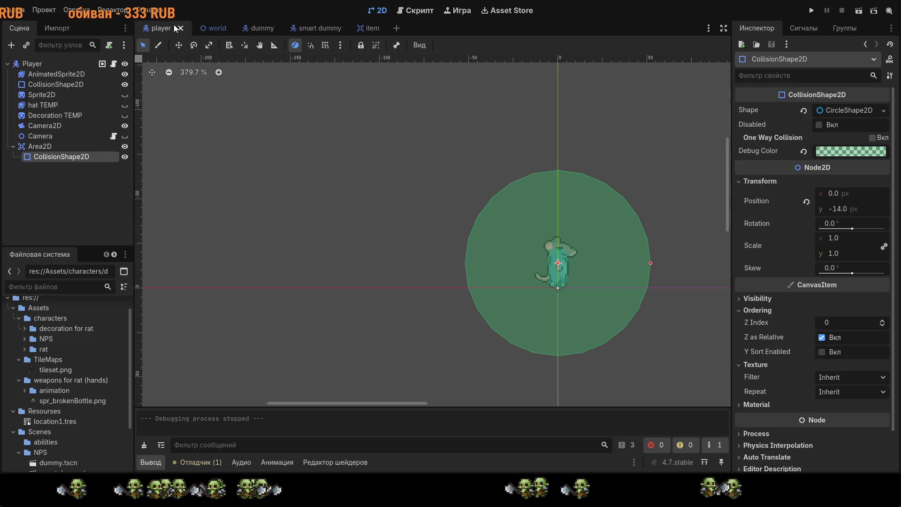
{"action": "left_click", "coordinate": [80, 144]}
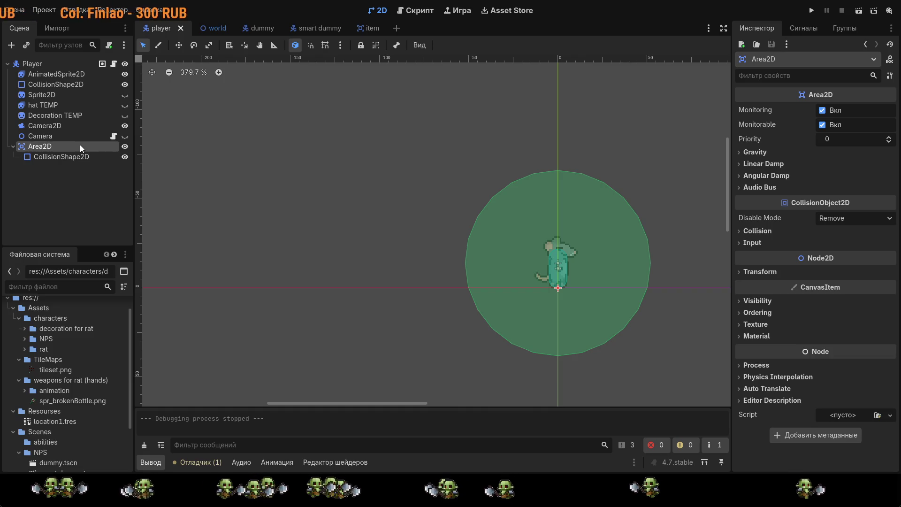
{"action": "left_click", "coordinate": [807, 28]}
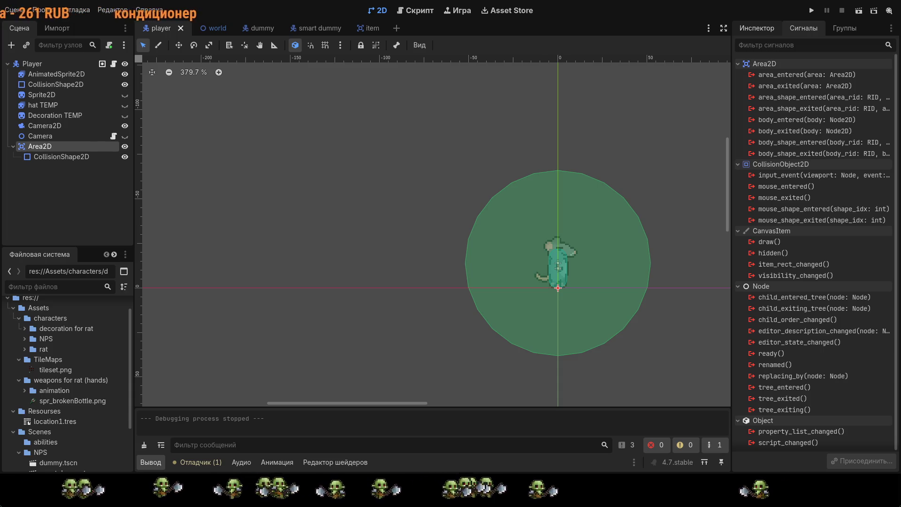
{"action": "left_click", "coordinate": [825, 73]}
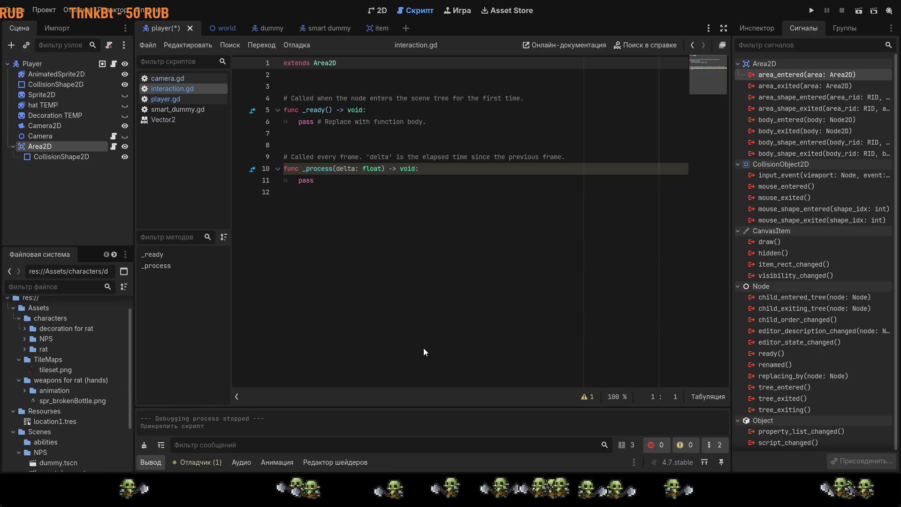
Step: Connect the area_exited signal, then undo the handler it generated in player.gd
{"action": "left_click", "coordinate": [816, 97]}
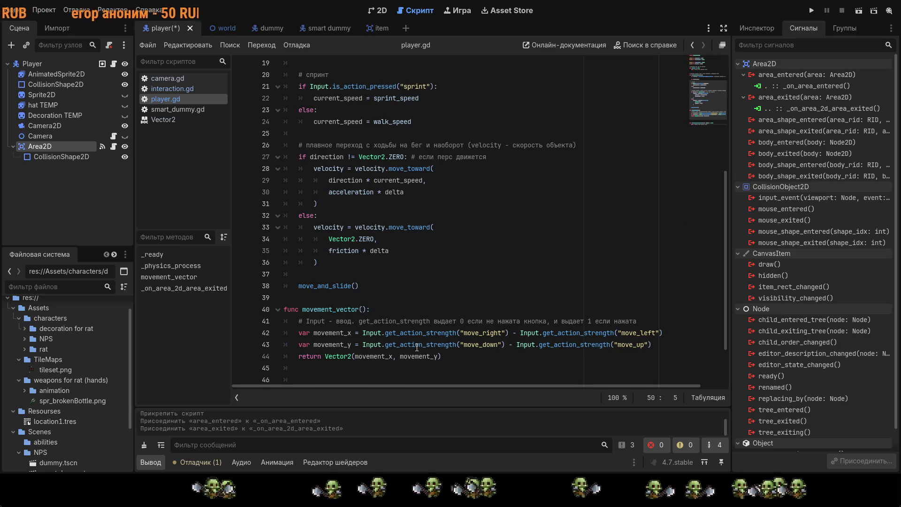
{"action": "scroll", "coordinate": [436, 324], "scroll_direction": "up", "scroll_amount": 5}
{"action": "scroll", "coordinate": [454, 298], "scroll_direction": "down", "scroll_amount": 3}
{"action": "key", "text": "ctrl+z"}
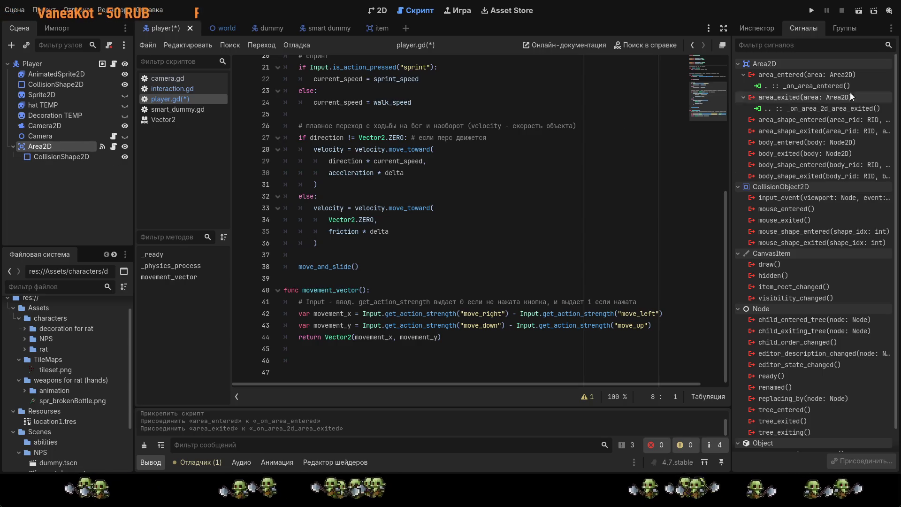
Step: Reconnect area_exited to _on_area_exited in interaction.gd and run the project with F5
{"action": "left_click", "coordinate": [823, 109]}
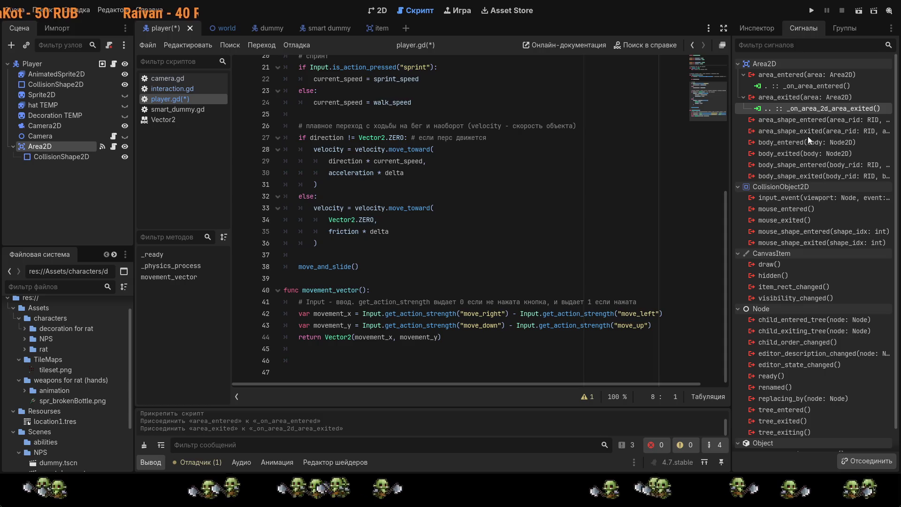
{"action": "key", "text": "Delete"}
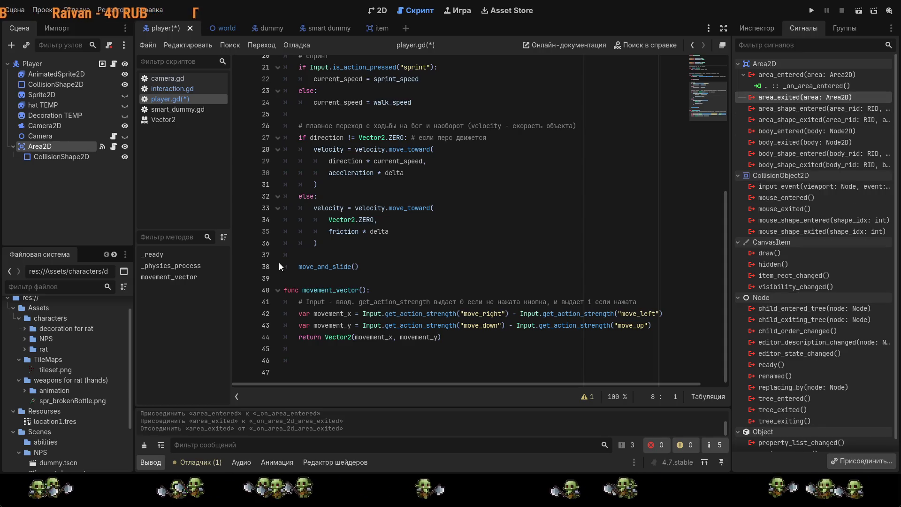
{"action": "key", "text": "Return"}
{"action": "key", "text": "Return"}
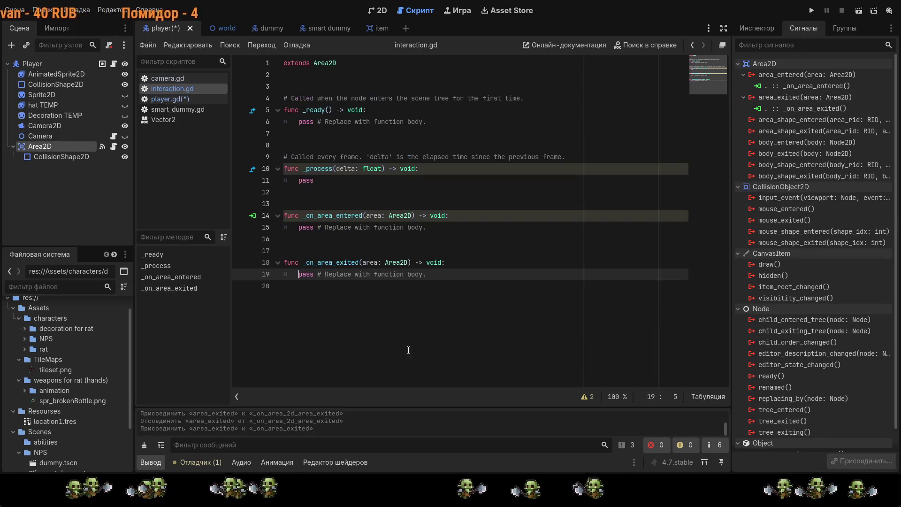
{"action": "left_click", "coordinate": [398, 331]}
{"action": "type", "text": "`"}
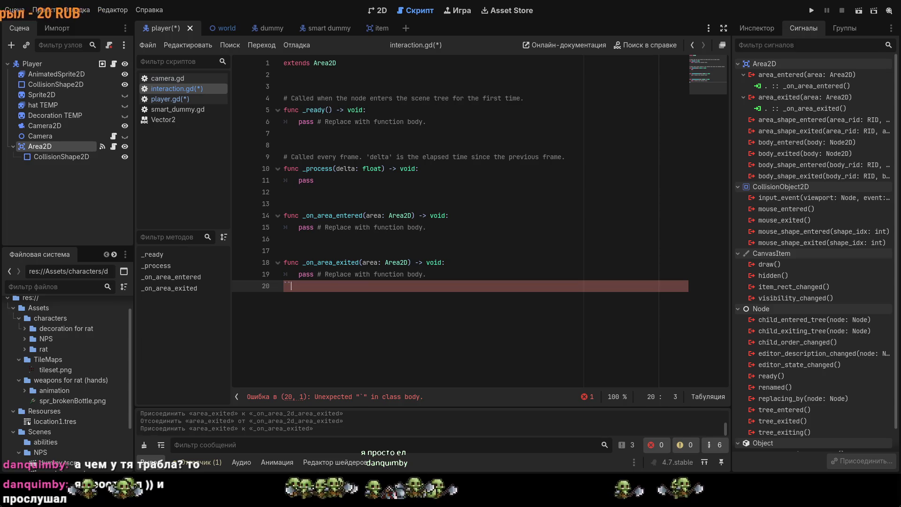
{"action": "key", "text": "F5"}
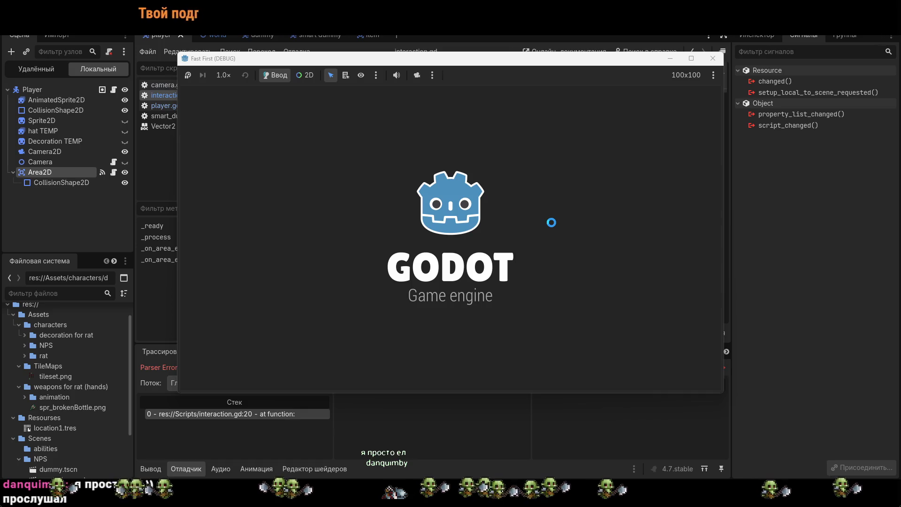
Step: Stop the run, delete the stray character on line 20 of interaction.gd, and run again
{"action": "left_click", "coordinate": [713, 58]}
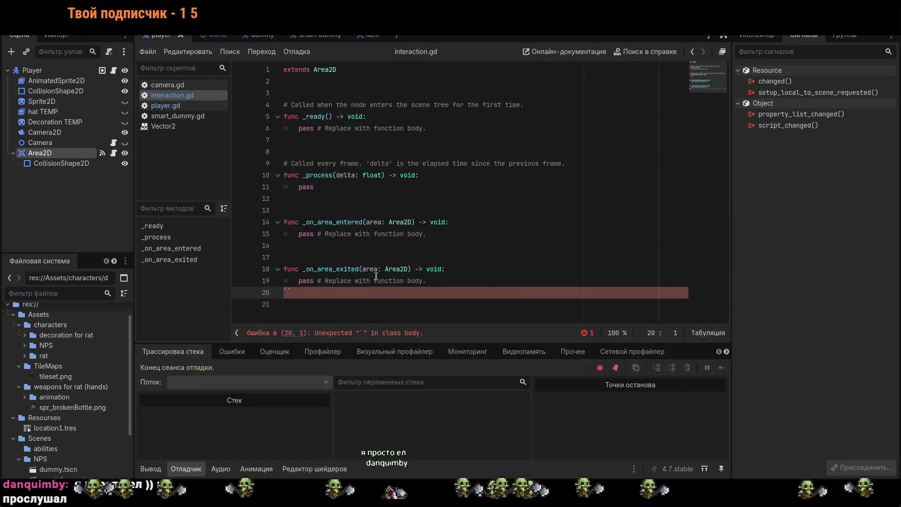
{"action": "key", "text": "Delete"}
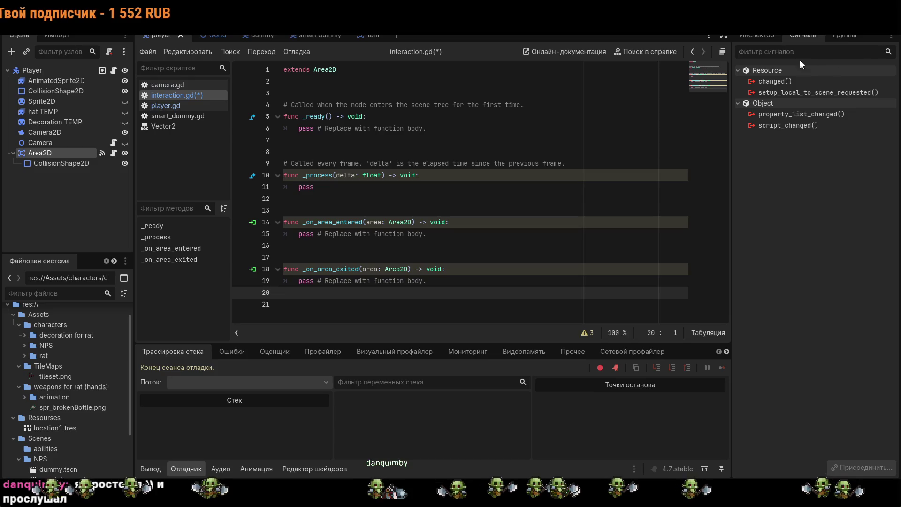
{"action": "key", "text": "F5"}
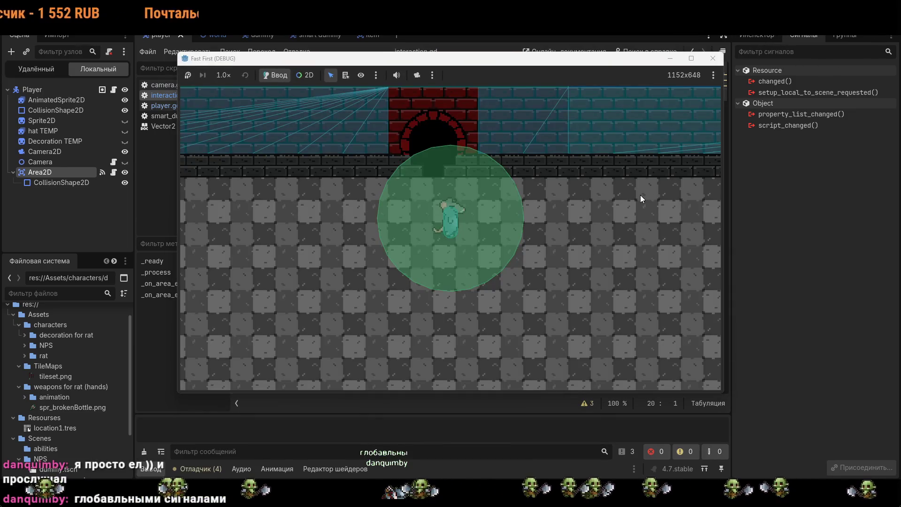
Step: Walk the rat around with WASD to collect the key pickup, then stop the game
{"action": "key", "text": "s"}
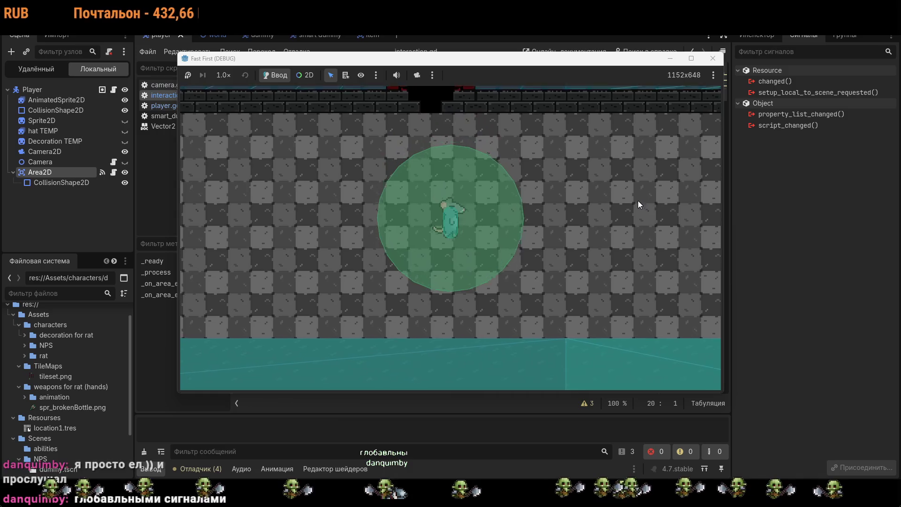
{"action": "key", "text": "a"}
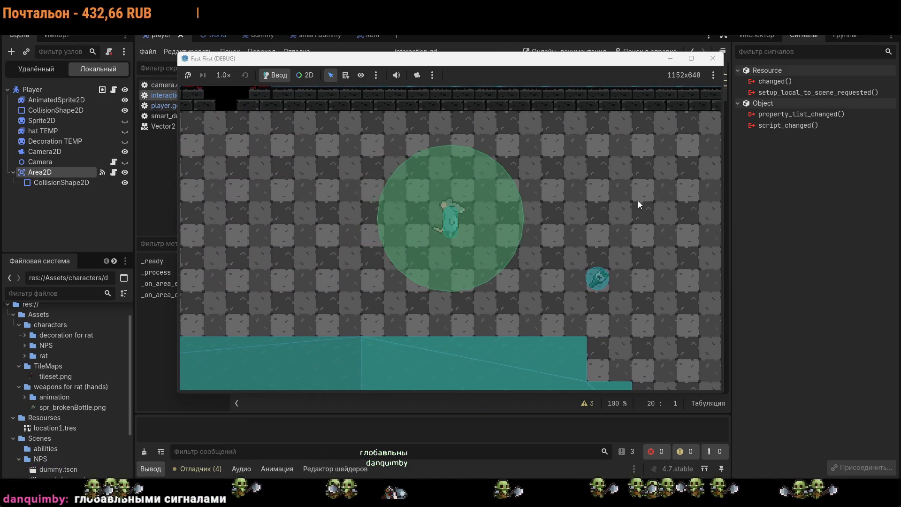
{"action": "key", "text": "d"}
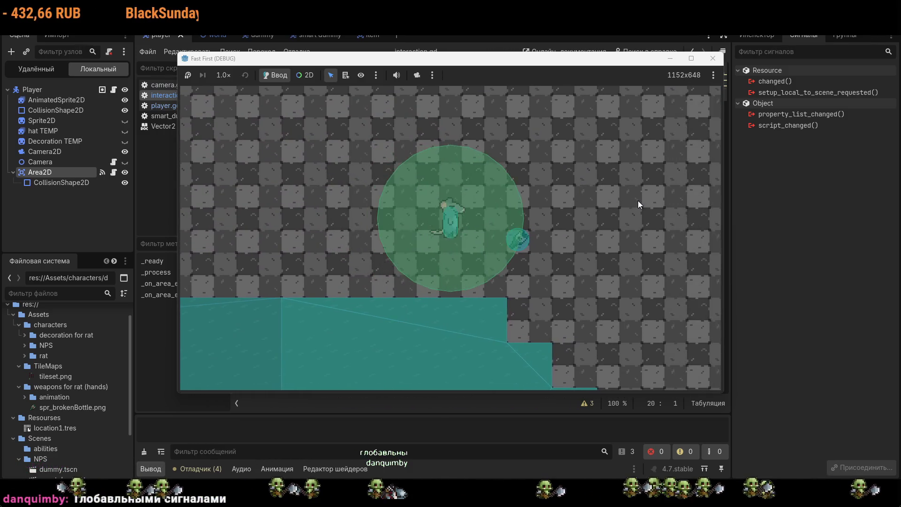
{"action": "key", "text": "s"}
{"action": "key", "text": "a"}
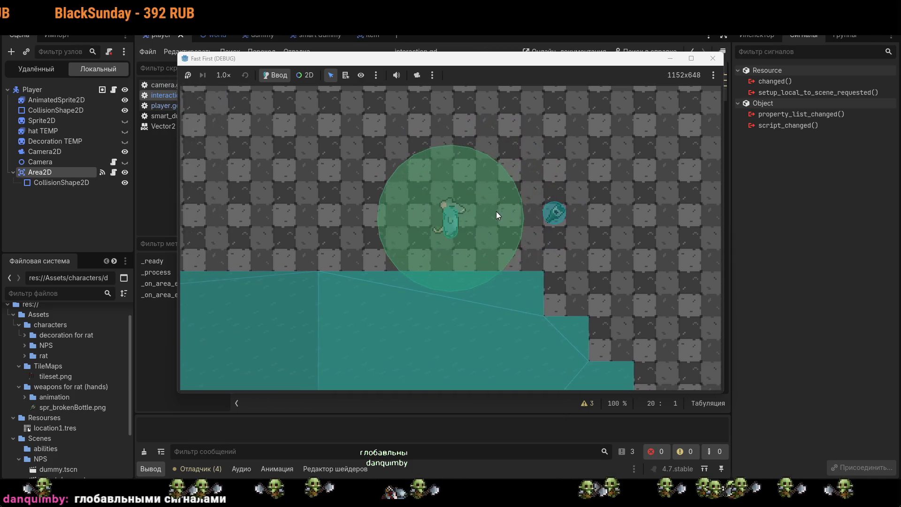
{"action": "key", "text": "d"}
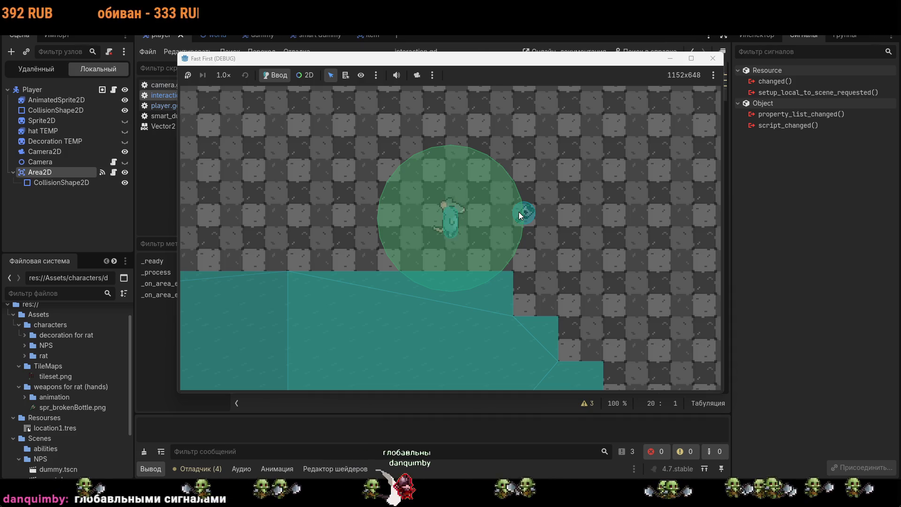
{"action": "key", "text": "d"}
{"action": "key", "text": "a"}
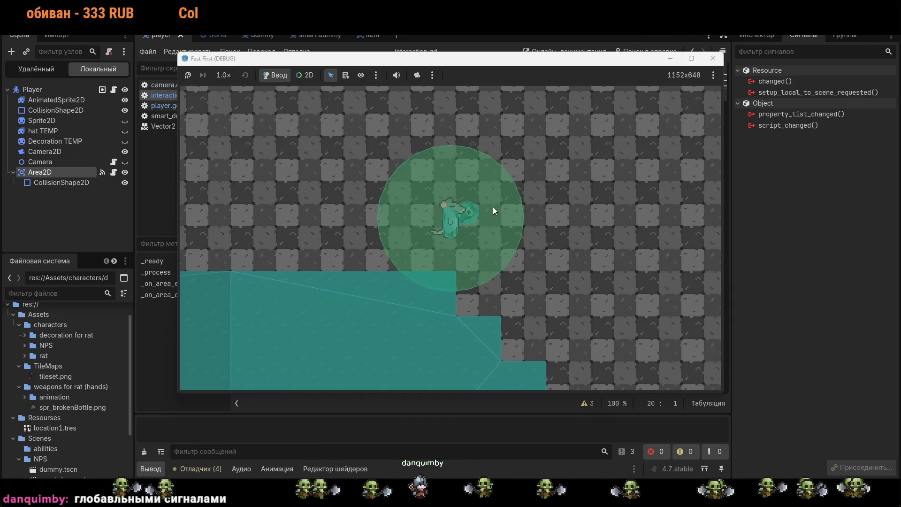
{"action": "key", "text": "d"}
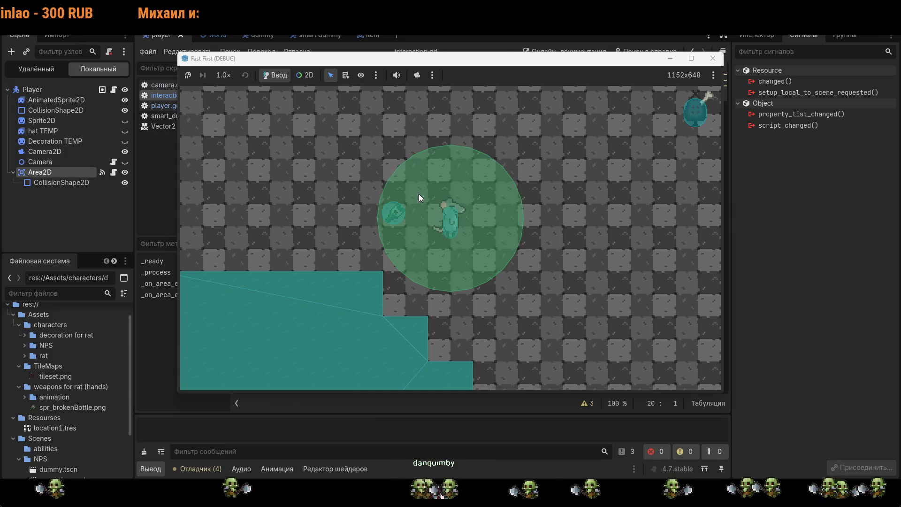
{"action": "key", "text": "a"}
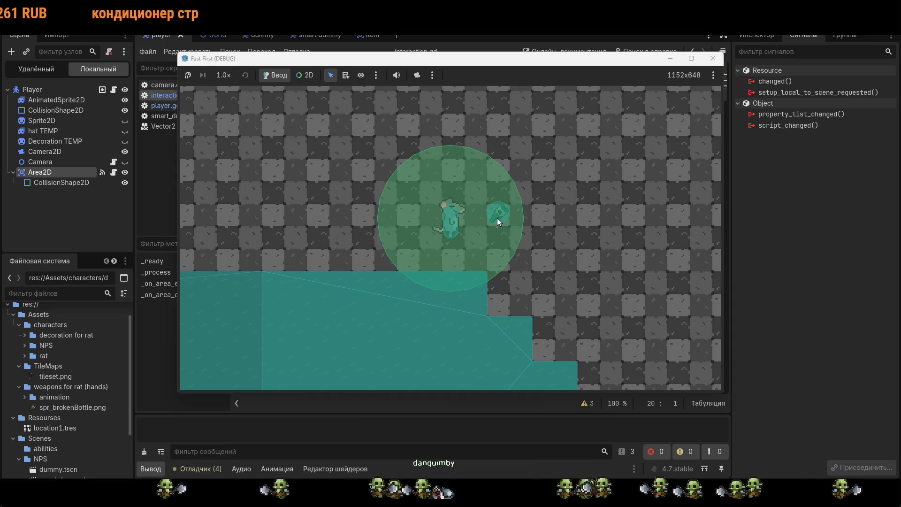
{"action": "key", "text": "w"}
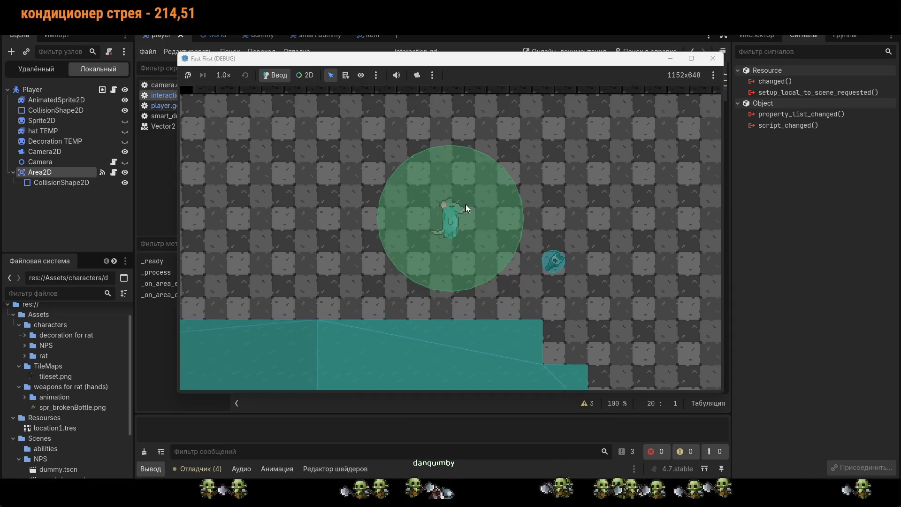
{"action": "key", "text": "s"}
{"action": "key", "text": "a"}
{"action": "key", "text": "w"}
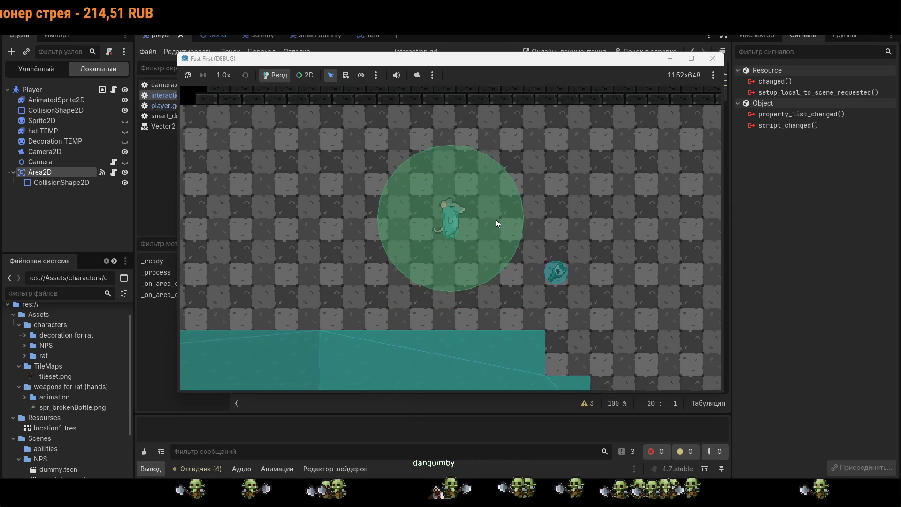
{"action": "key", "text": "d"}
{"action": "key", "text": "s"}
{"action": "key", "text": "a"}
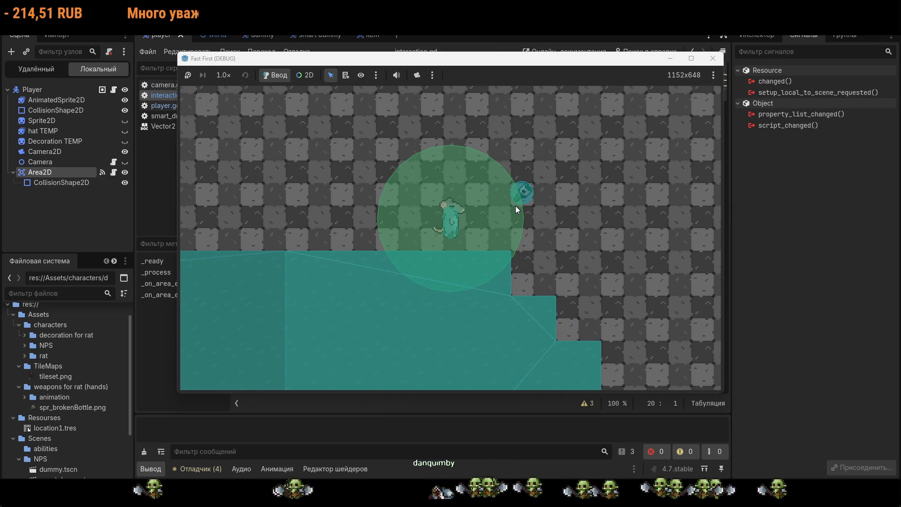
{"action": "key", "text": "d"}
{"action": "key", "text": "w"}
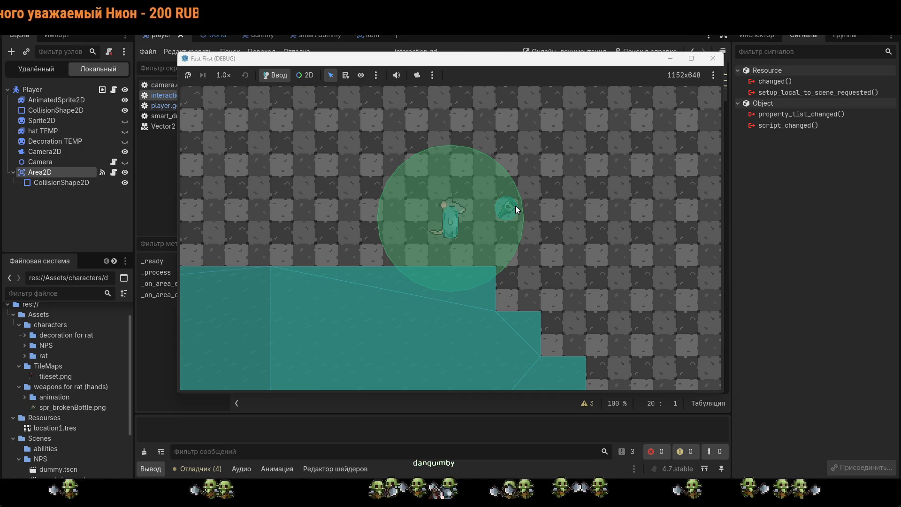
{"action": "key", "text": "s"}
{"action": "key", "text": "d"}
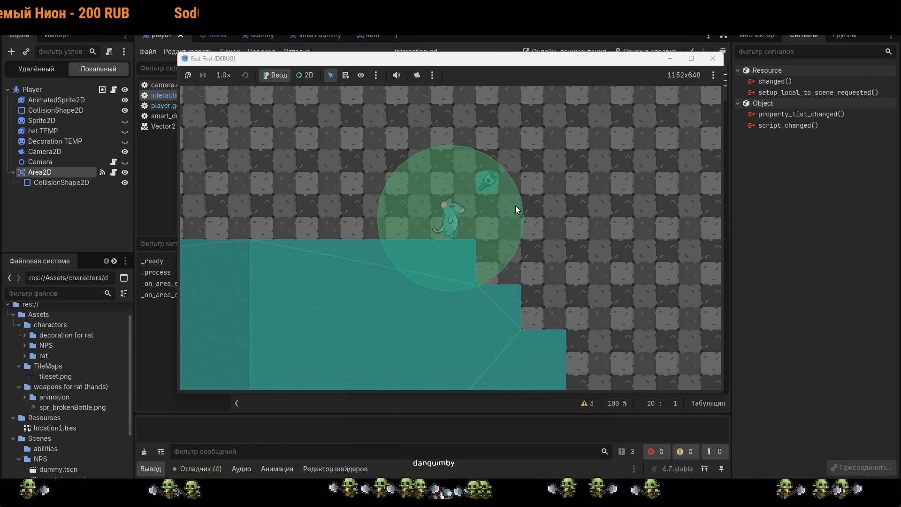
{"action": "key", "text": "a"}
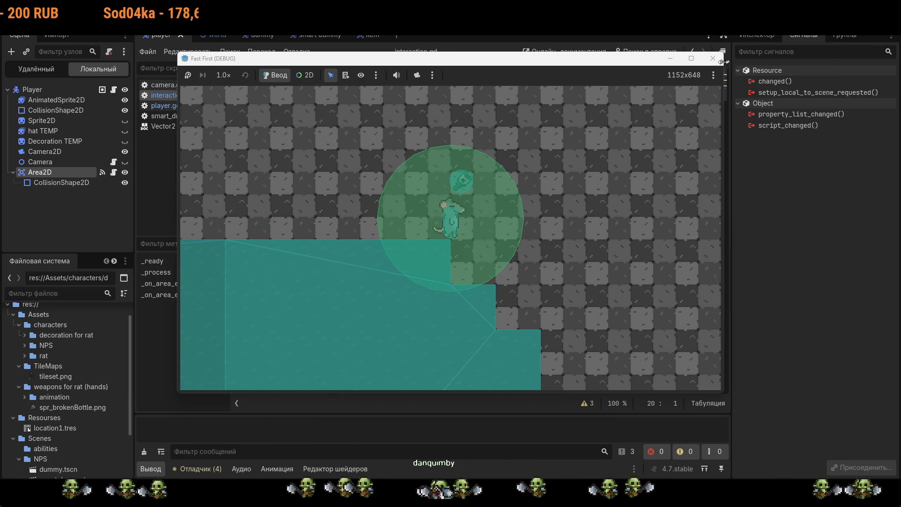
{"action": "left_click", "coordinate": [713, 58]}
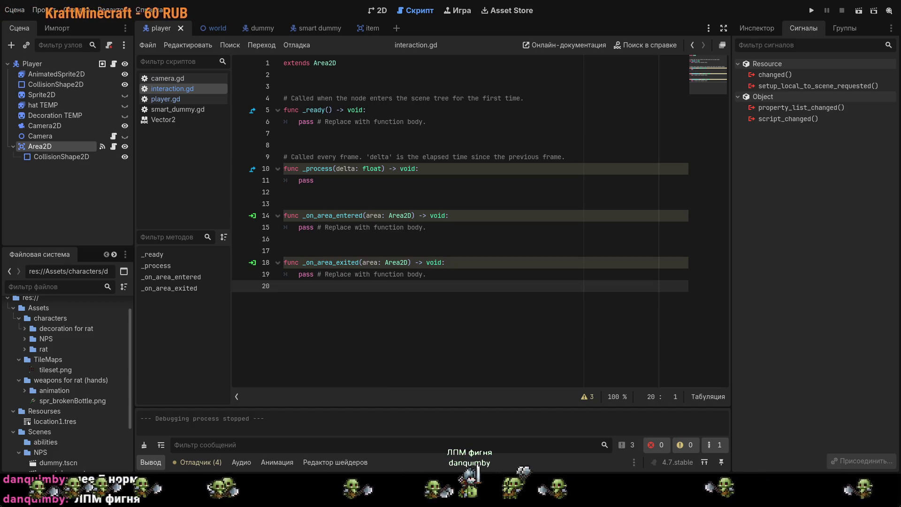
Step: Run the project once more, stop it with F8, and close interaction.gd to show player.gd
{"action": "key", "text": "F5"}
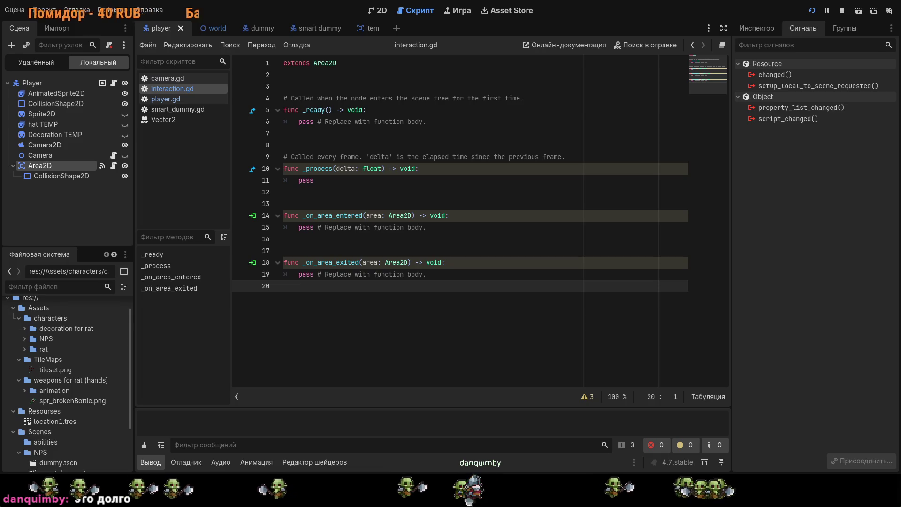
{"action": "key", "text": "F8"}
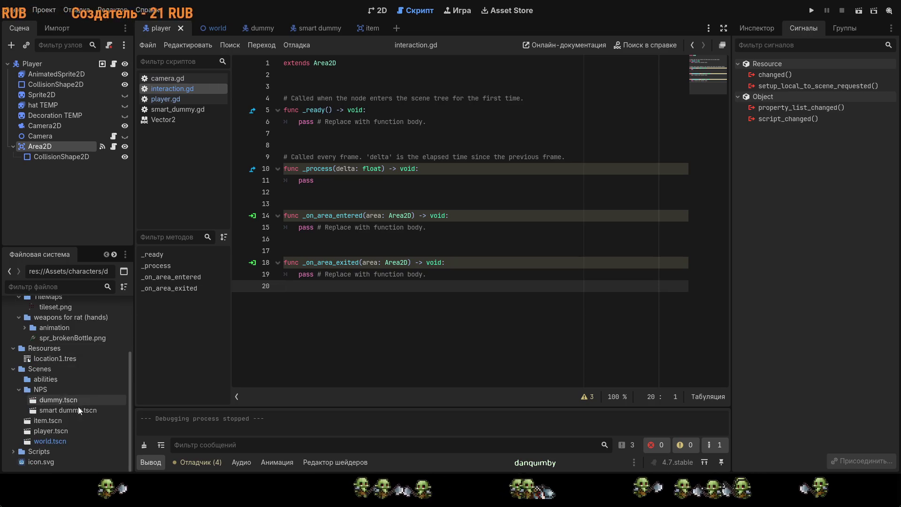
{"action": "scroll", "coordinate": [80, 399], "scroll_direction": "down", "scroll_amount": 3}
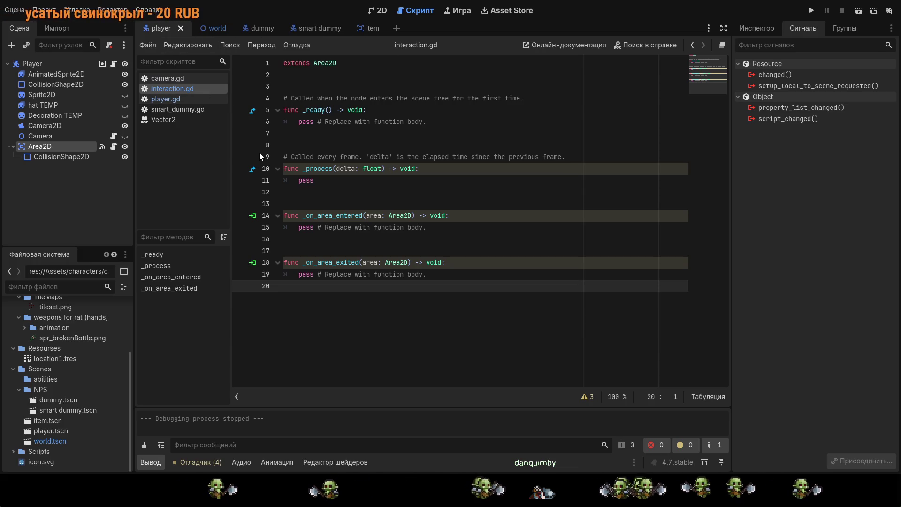
{"action": "key", "text": "ctrl+w"}
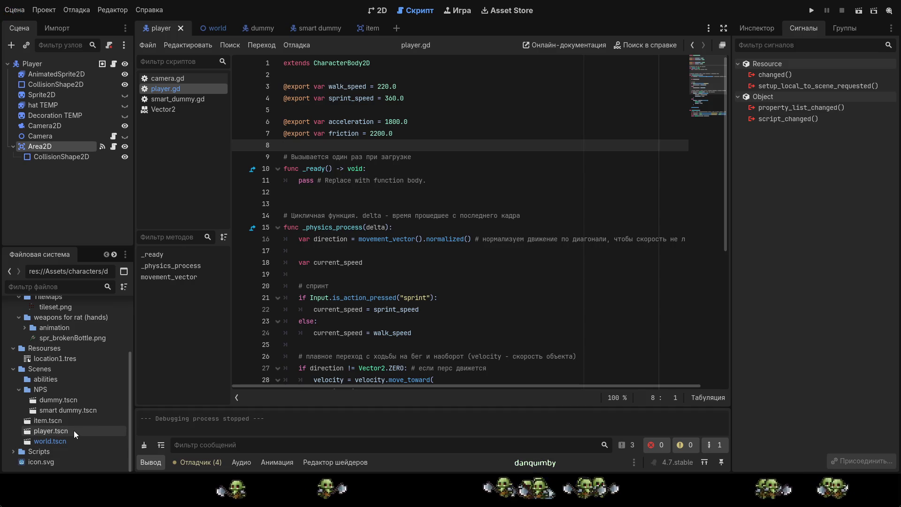
Step: Expand the Scripts folder and disconnect Area2D's old area signal connections
{"action": "left_click", "coordinate": [12, 451]}
{"action": "left_click", "coordinate": [59, 441]}
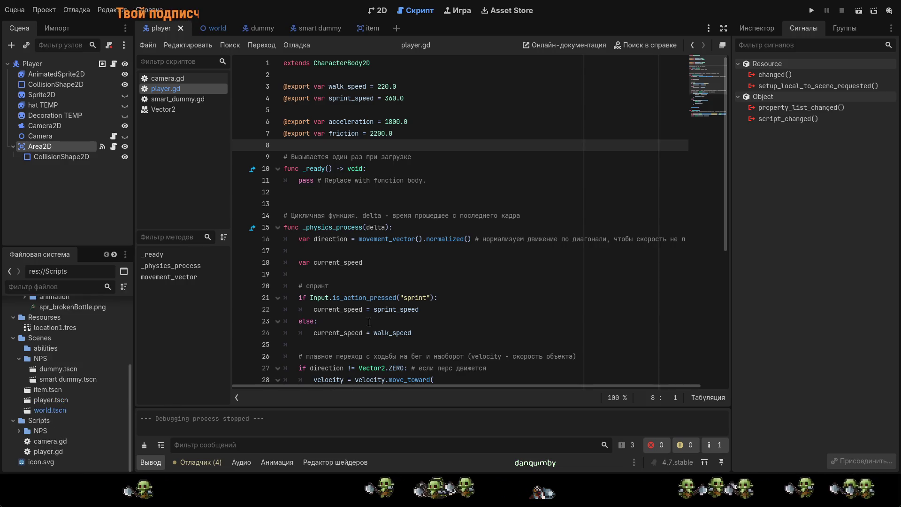
{"action": "left_click", "coordinate": [48, 149]}
{"action": "left_click", "coordinate": [771, 86]}
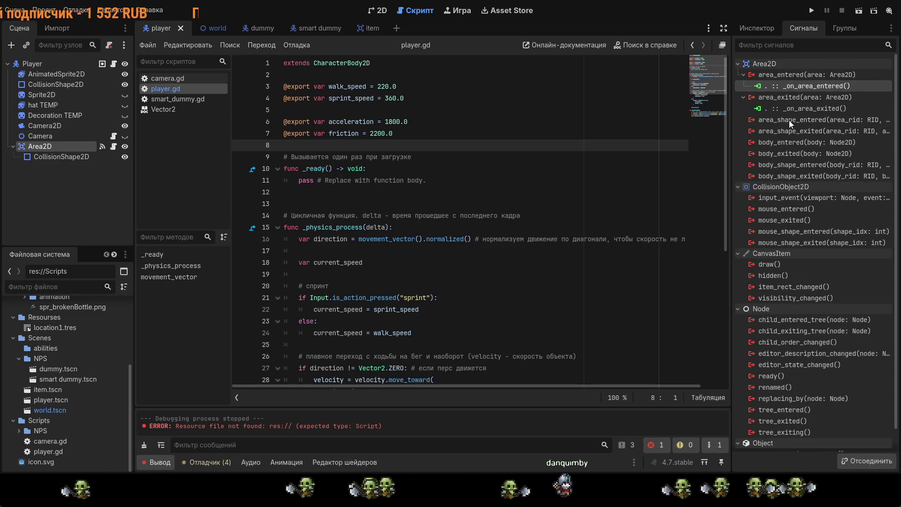
{"action": "key", "text": "Delete"}
{"action": "left_click", "coordinate": [779, 100]}
{"action": "key", "text": "Delete"}
Step: Connect Area2D's area_entered and area_exited signals to new handler functions in player.gd
{"action": "double_click", "coordinate": [785, 77]}
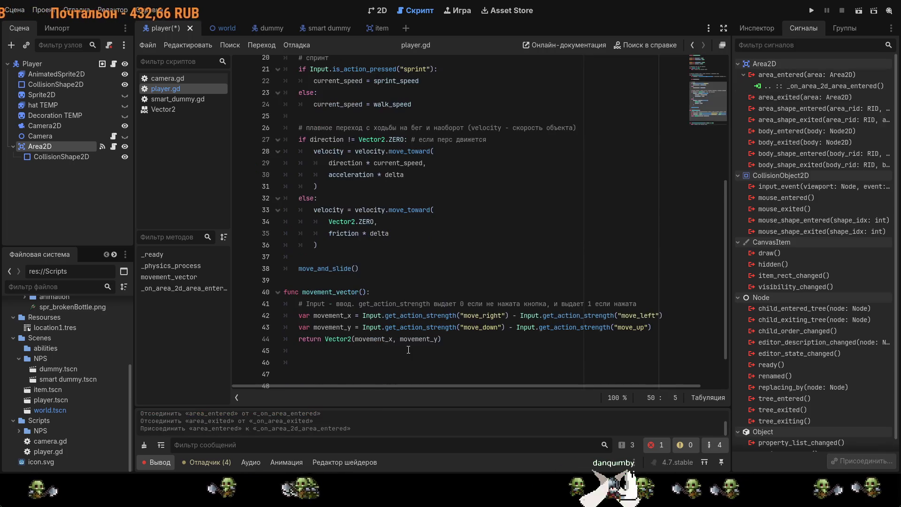
{"action": "double_click", "coordinate": [778, 98]}
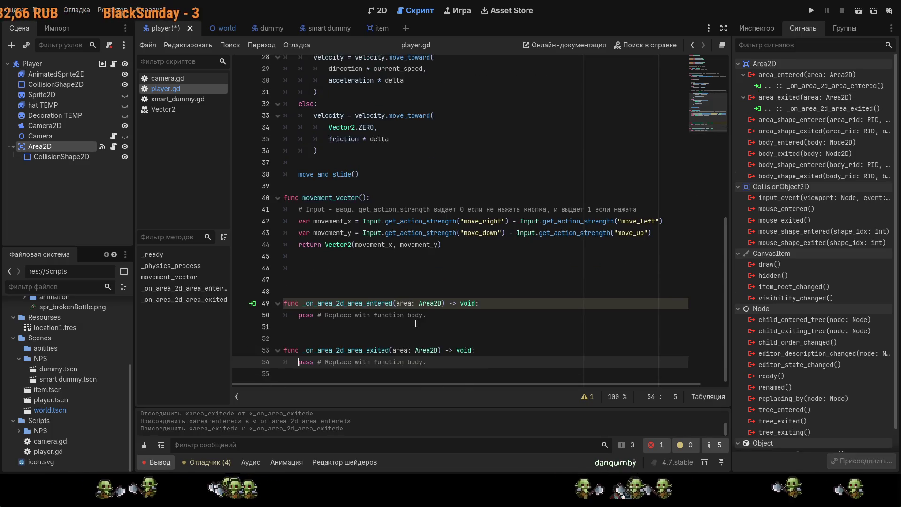
{"action": "key", "text": "Up"}
{"action": "key", "text": "Up"}
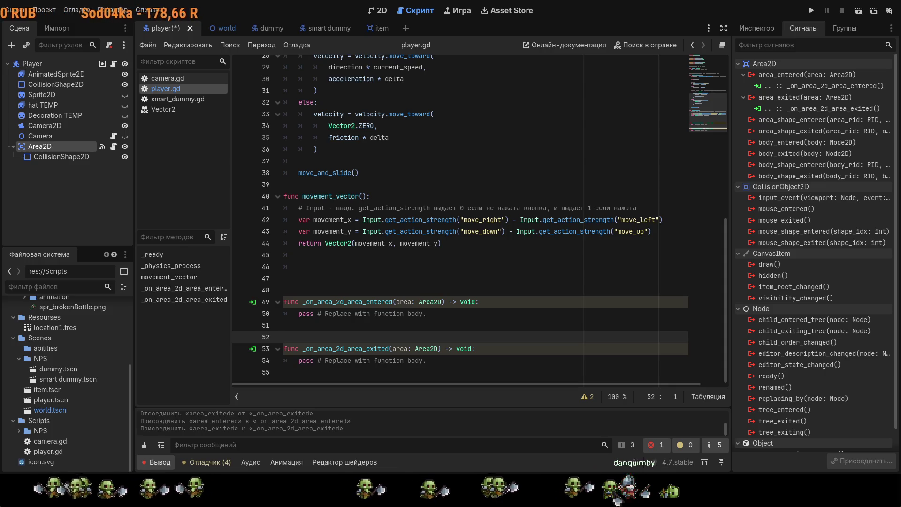
{"action": "scroll", "coordinate": [491, 214], "scroll_direction": "up", "scroll_amount": 10}
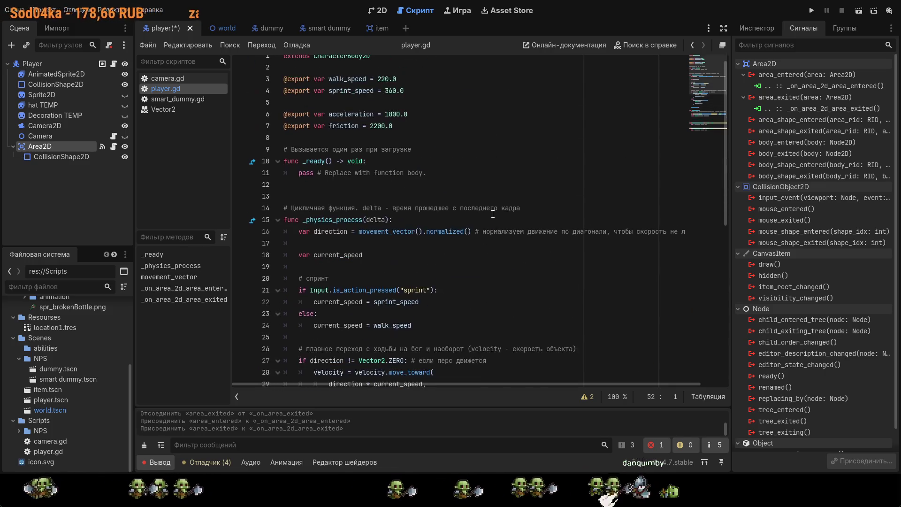
{"action": "left_click", "coordinate": [412, 133]}
Step: Add 'var current_interaction: Area2D = null' below the friction export in player.gd and save
{"action": "key", "text": "Return"}
{"action": "key", "text": "Return"}
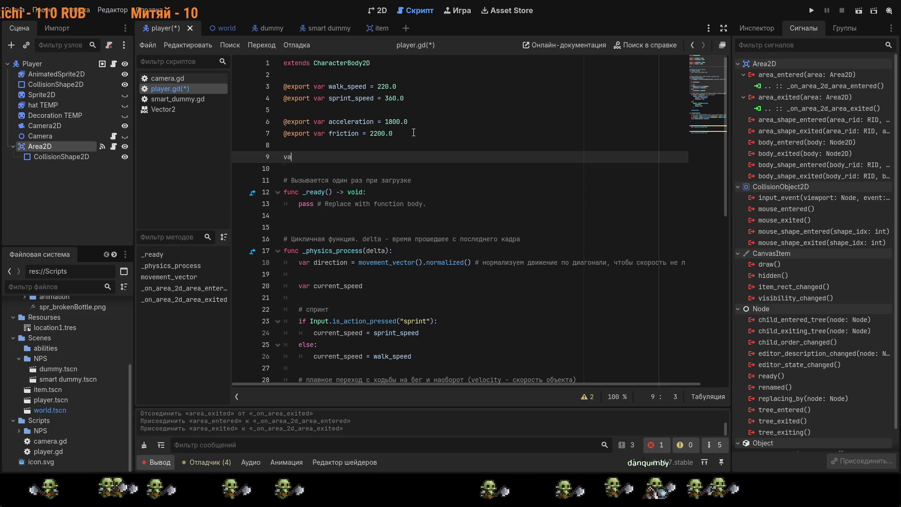
{"action": "type", "text": "r "}
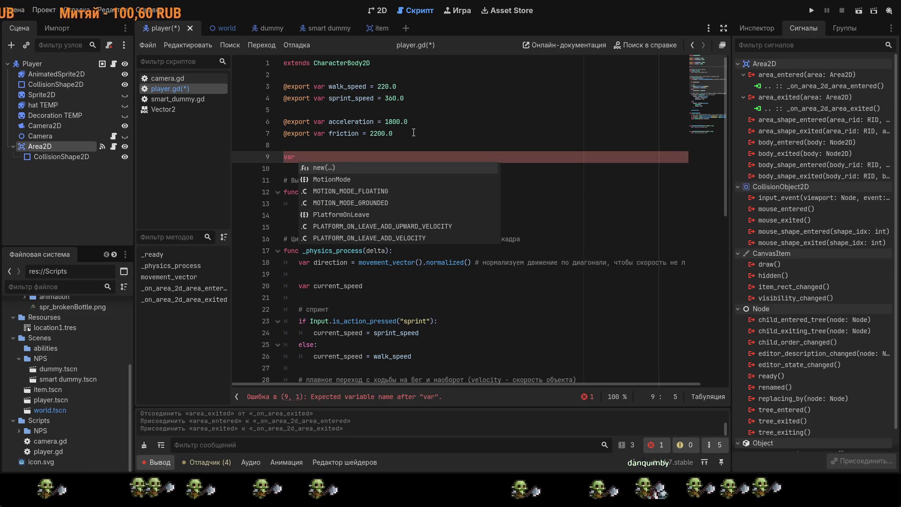
{"action": "type", "text": "current_intera"}
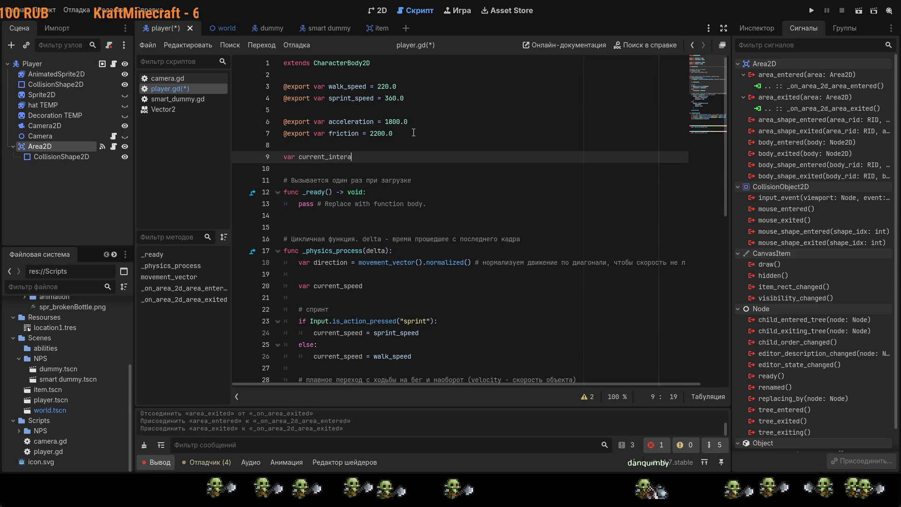
{"action": "type", "text": "ction ="}
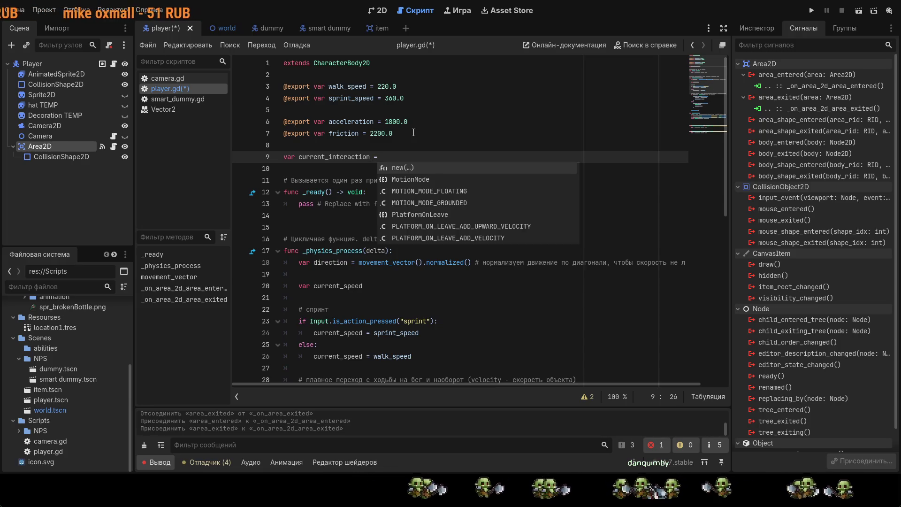
{"action": "type", "text": "Ar"}
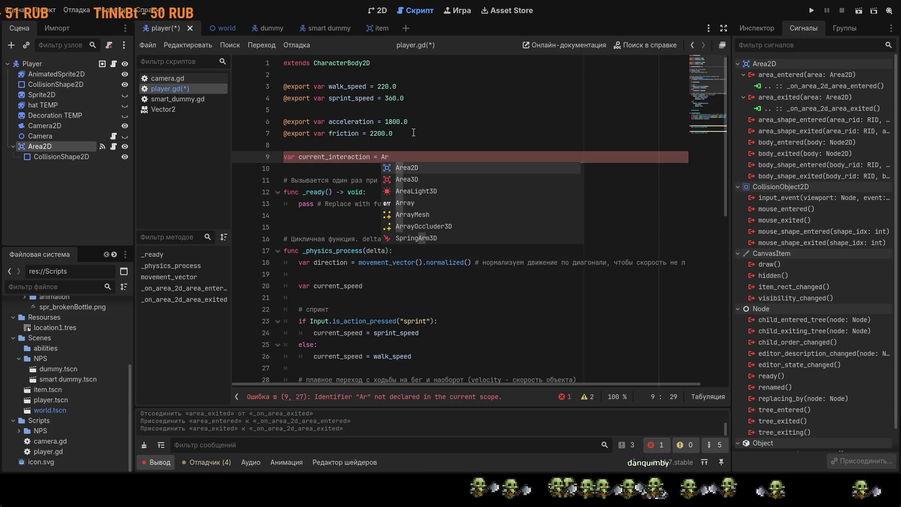
{"action": "key", "text": "Return"}
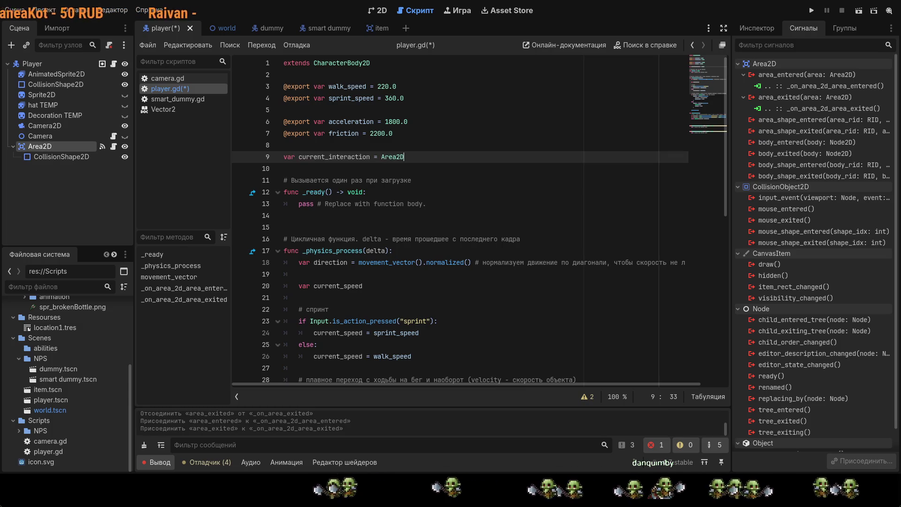
{"action": "key", "text": "BackSpace"}
{"action": "key", "text": "BackSpace"}
{"action": "key", "text": "BackSpace"}
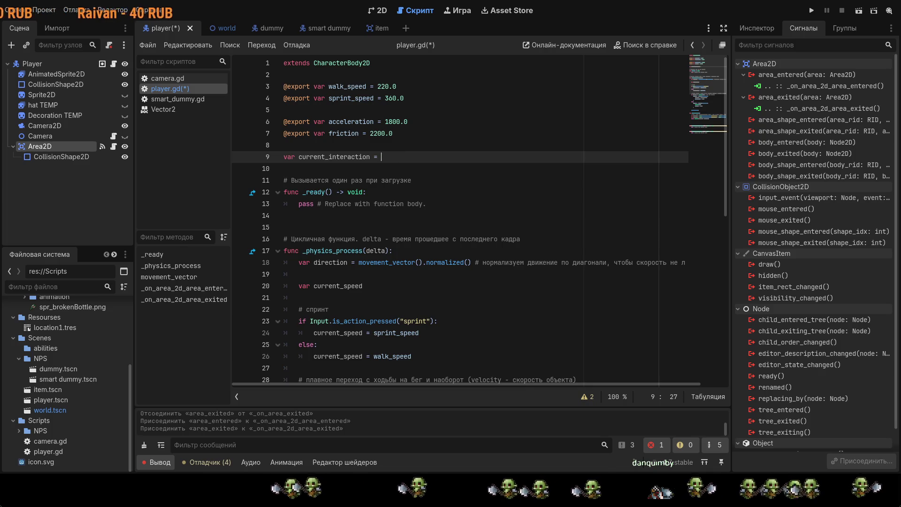
{"action": "type", "text": ": "}
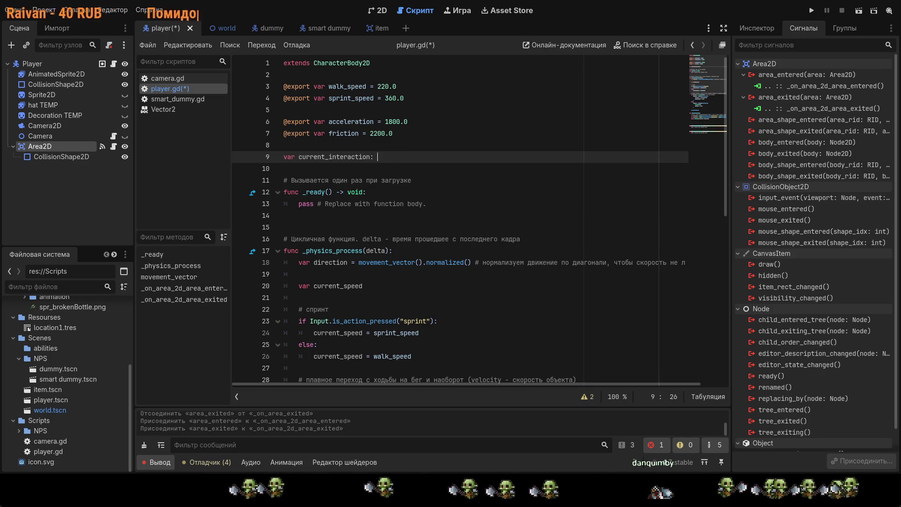
{"action": "type", "text": "Are"}
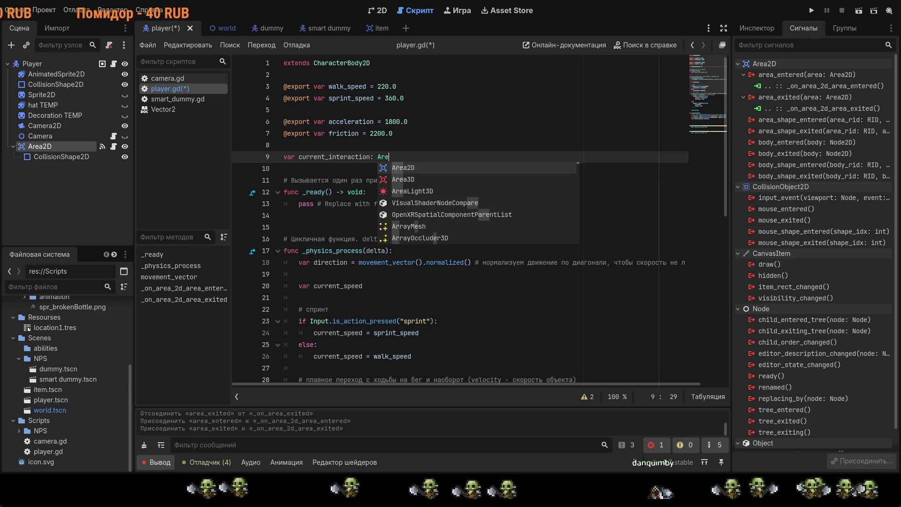
{"action": "key", "text": "Return"}
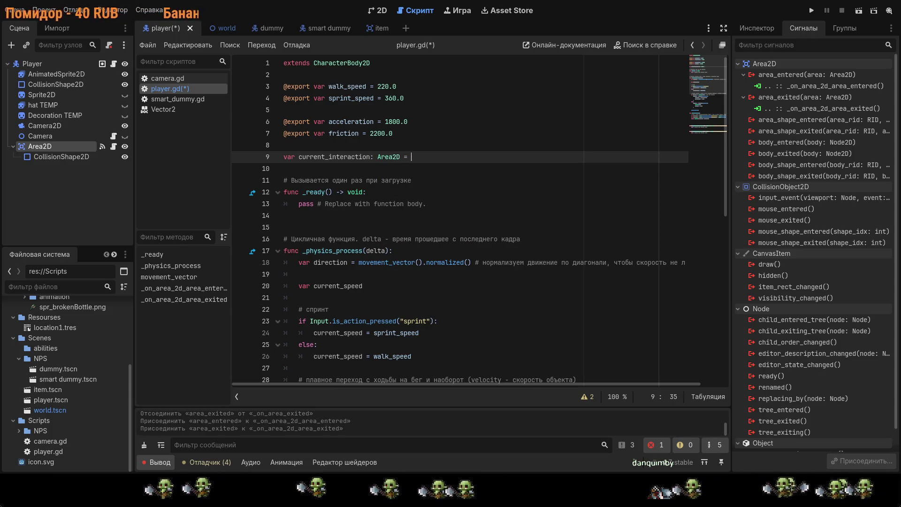
{"action": "type", "text": "= null"}
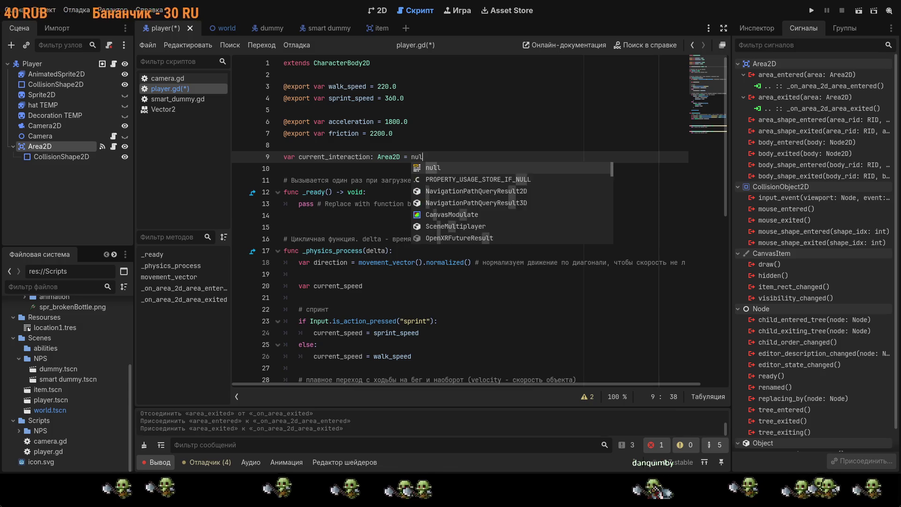
{"action": "key", "text": "Return"}
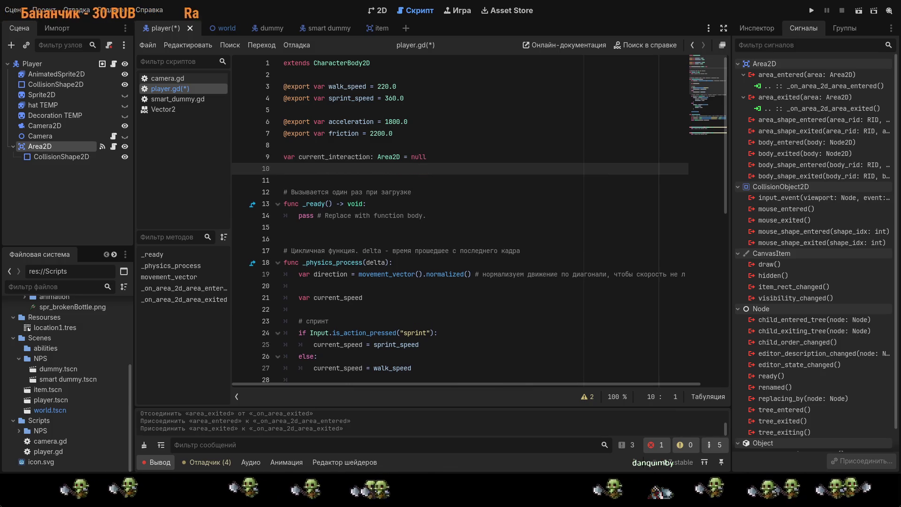
{"action": "key", "text": "BackSpace"}
{"action": "key", "text": "ctrl+s"}
Step: Replace pass in _on_area_2d_area_entered with 'current_interaction = area'
{"action": "scroll", "coordinate": [452, 217], "scroll_direction": "down", "scroll_amount": 8}
{"action": "scroll", "coordinate": [451, 218], "scroll_direction": "down", "scroll_amount": 2}
{"action": "left_click", "coordinate": [431, 301]}
{"action": "left_click_drag", "start_coordinate": [442, 314], "coordinate": [297, 314]}
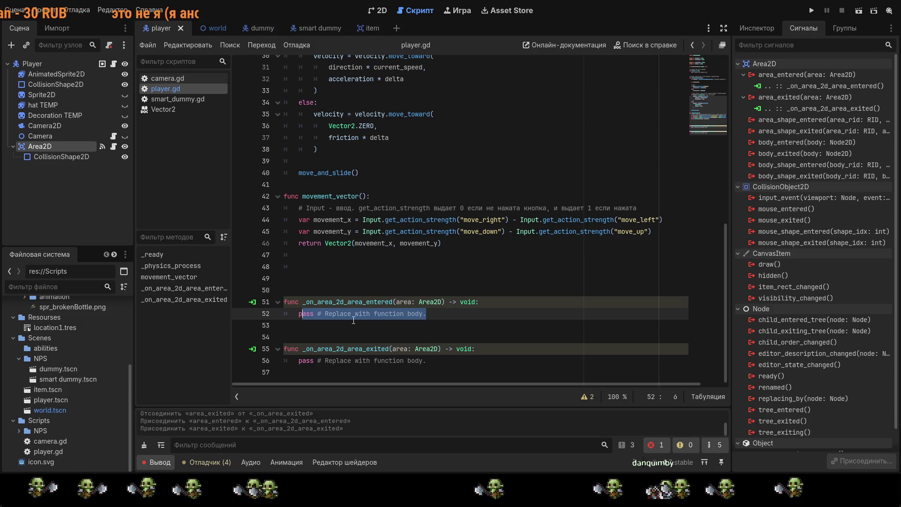
{"action": "key", "text": "BackSpace"}
{"action": "type", "text": "current_interaction"}
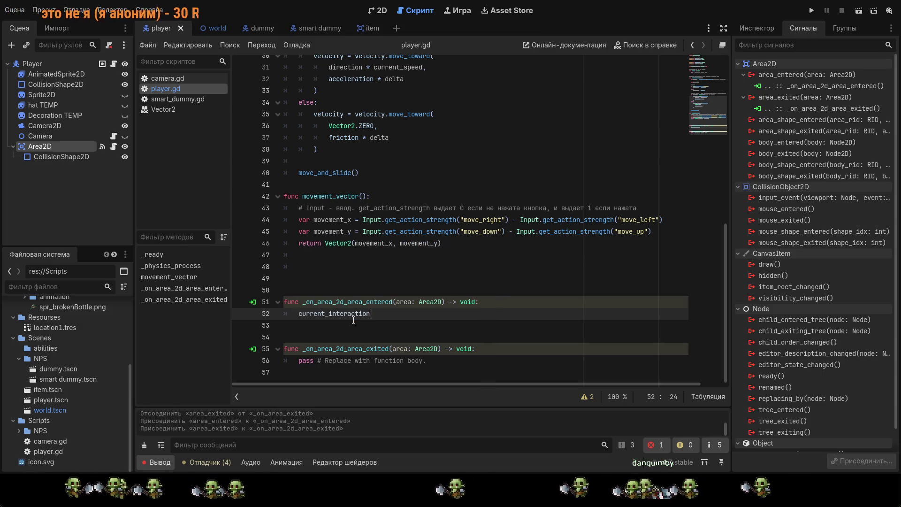
{"action": "type", "text": " ="}
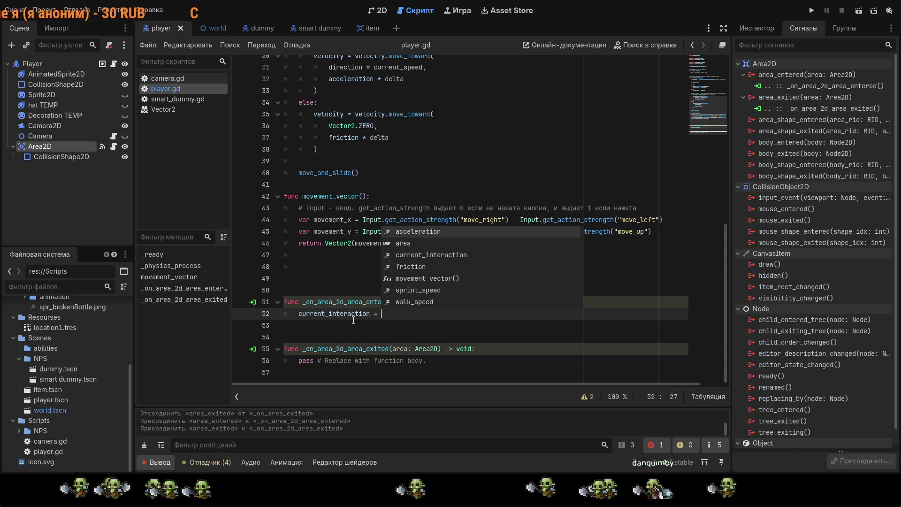
{"action": "key", "text": "Down"}
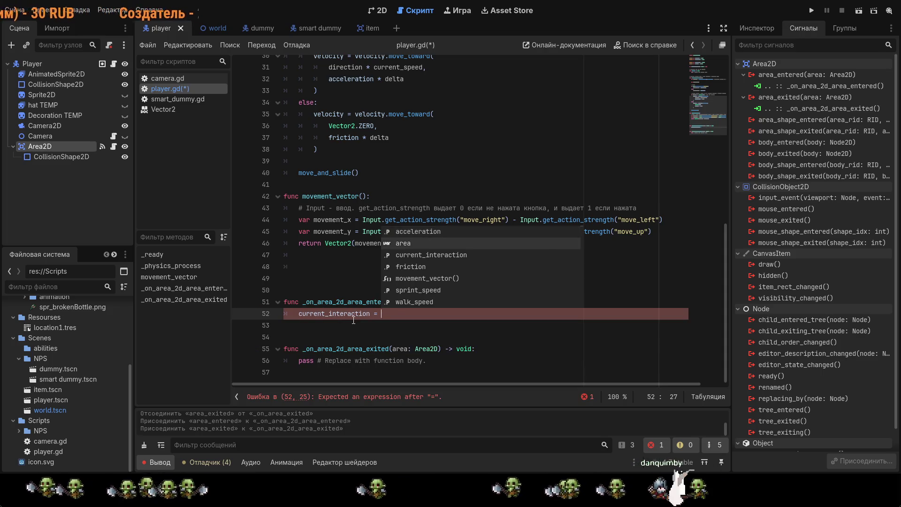
{"action": "key", "text": "Return"}
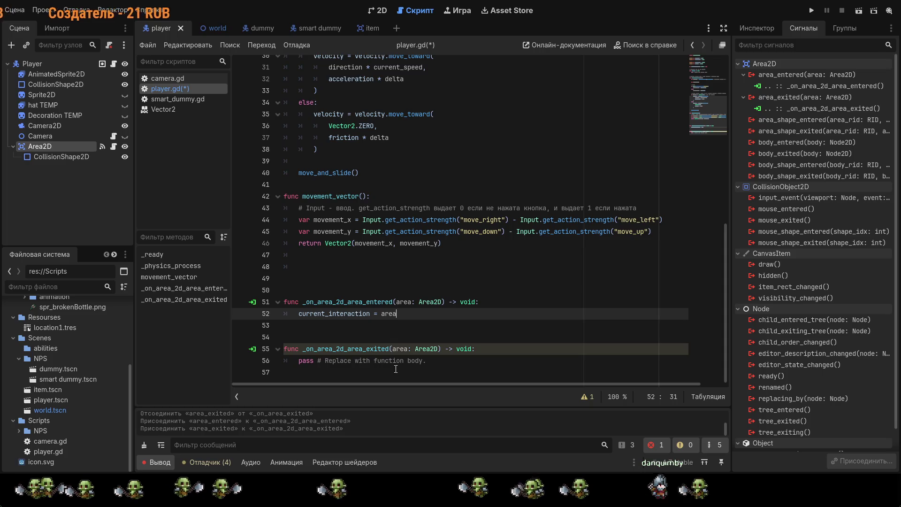
Step: In _on_area_2d_area_exited, reset current_interaction to null only if it equals area
{"action": "left_click_drag", "start_coordinate": [434, 363], "coordinate": [295, 364]}
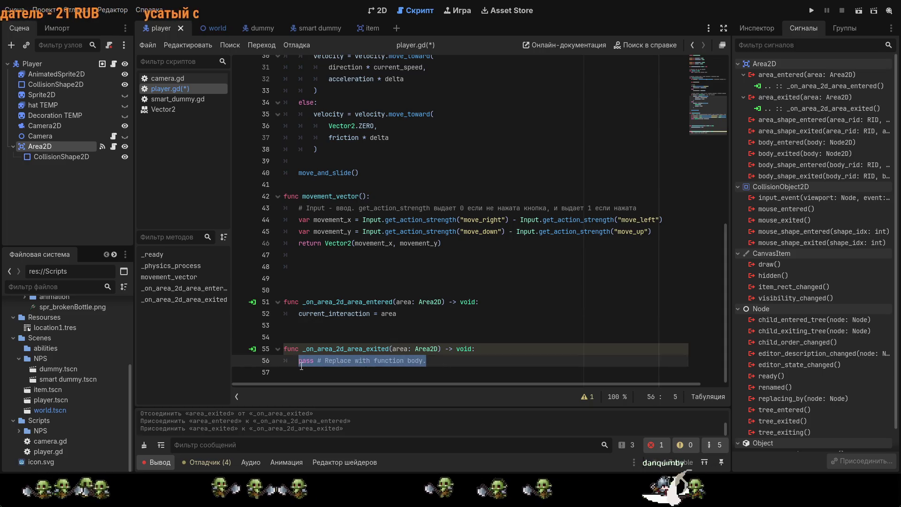
{"action": "type", "text": "cur"}
{"action": "key", "text": "Return"}
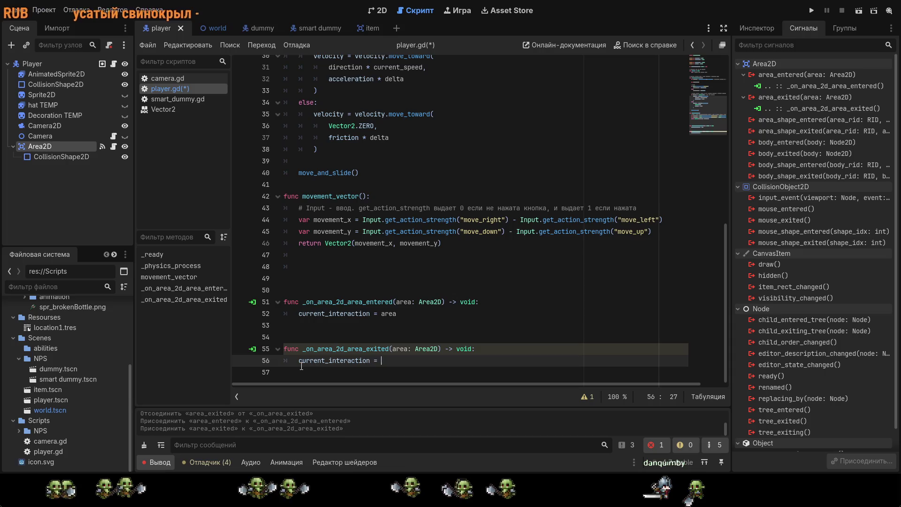
{"action": "type", "text": "null"}
{"action": "key", "text": "Return"}
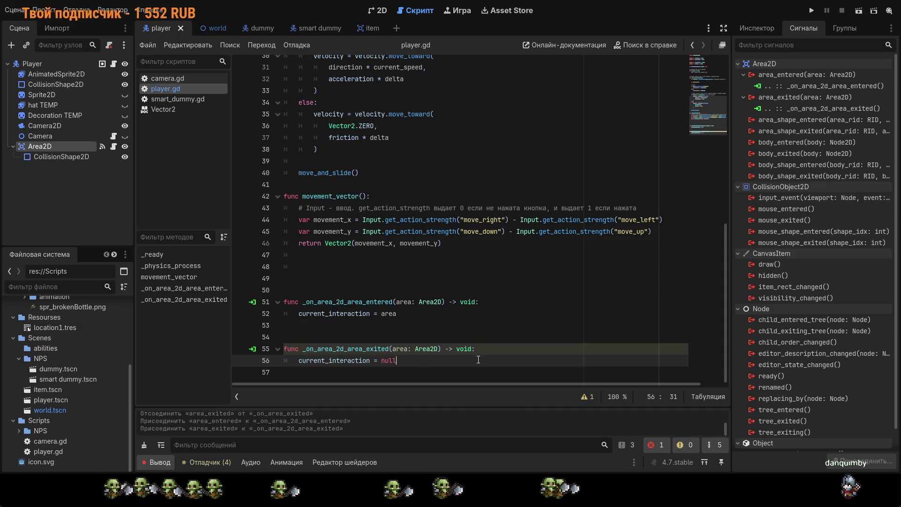
{"action": "key", "text": "shift+Home"}
{"action": "key", "text": "BackSpace"}
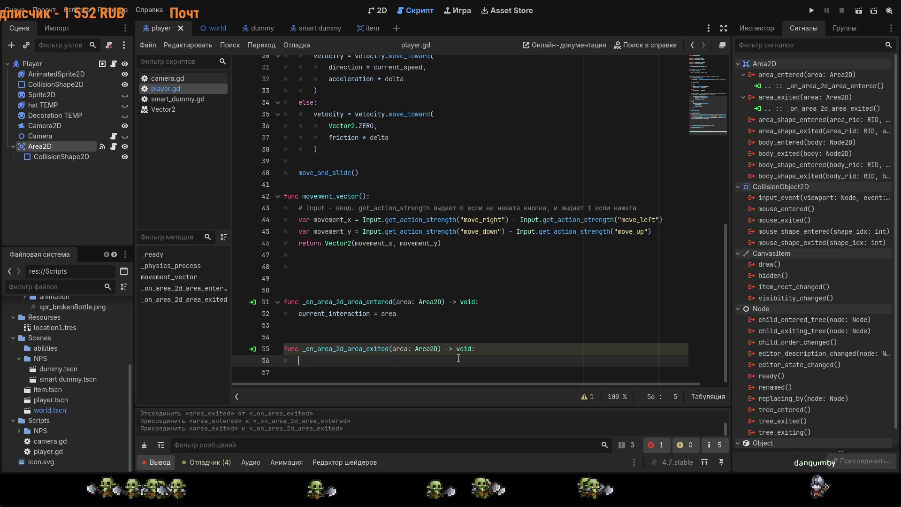
{"action": "type", "text": "current_interaction =="}
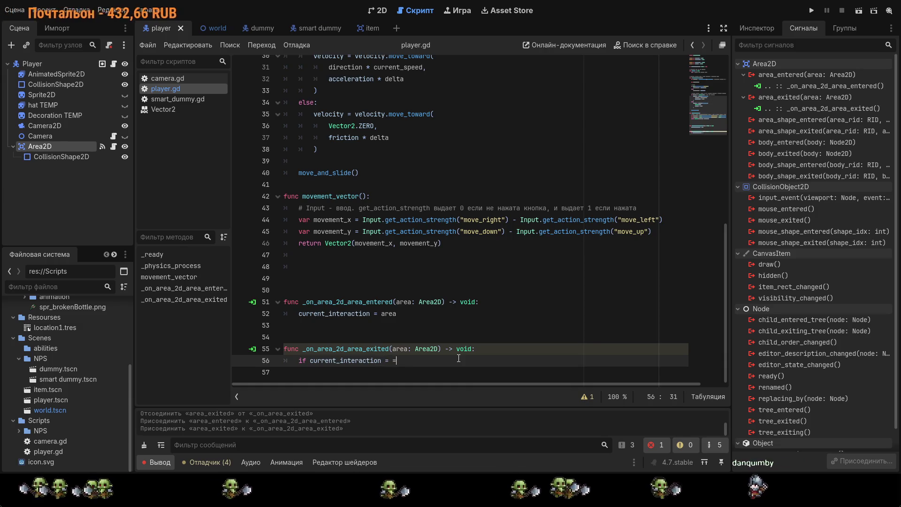
{"action": "type", "text": " a"}
{"action": "key", "text": "Return"}
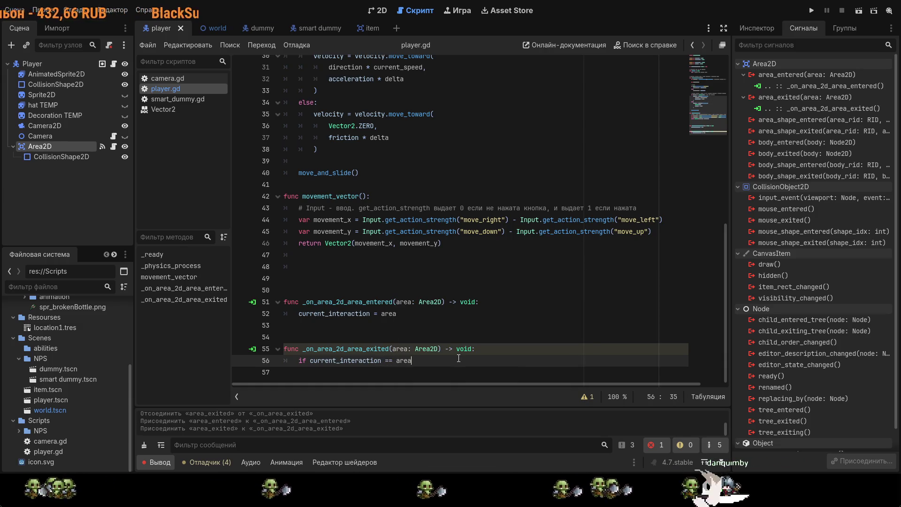
{"action": "type", "text": ":"}
{"action": "key", "text": "Return"}
{"action": "type", "text": "current_interaction = null"}
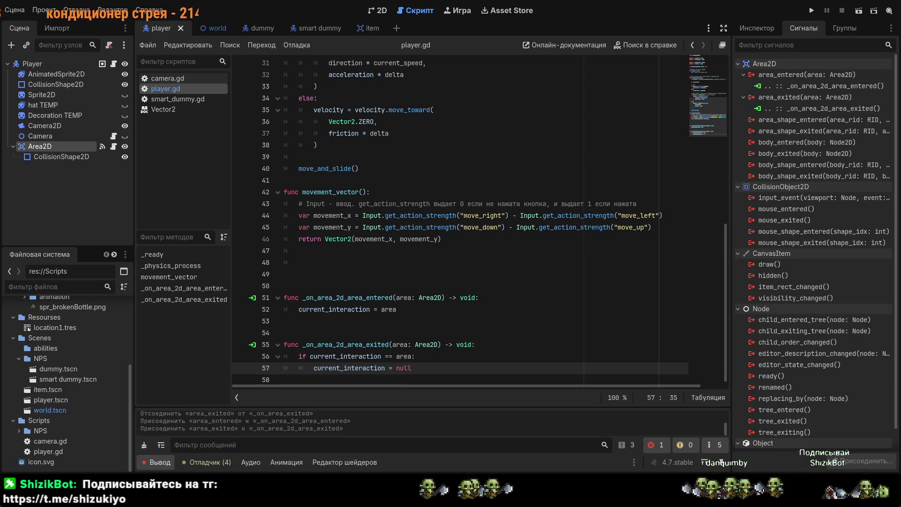
{"action": "scroll", "coordinate": [338, 248], "scroll_direction": "up", "scroll_amount": 4}
{"action": "scroll", "coordinate": [337, 248], "scroll_direction": "down", "scroll_amount": 4}
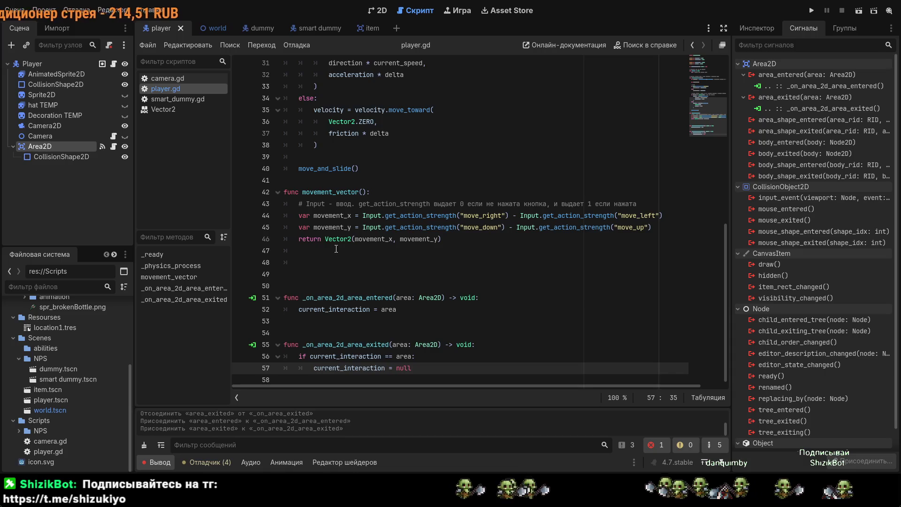
{"action": "left_click", "coordinate": [324, 270]}
{"action": "key", "text": "BackSpace"}
{"action": "key", "text": "BackSpace"}
{"action": "key", "text": "BackSpace"}
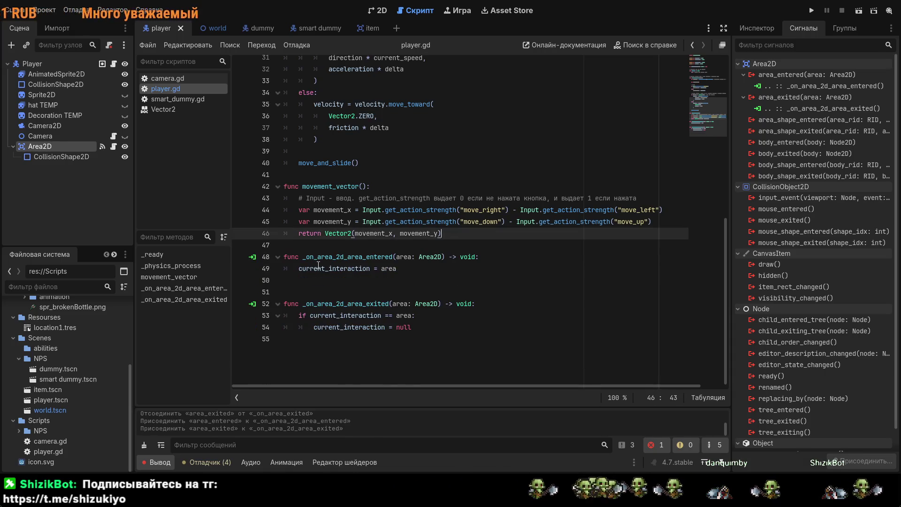
{"action": "scroll", "coordinate": [318, 266], "scroll_direction": "up", "scroll_amount": 4}
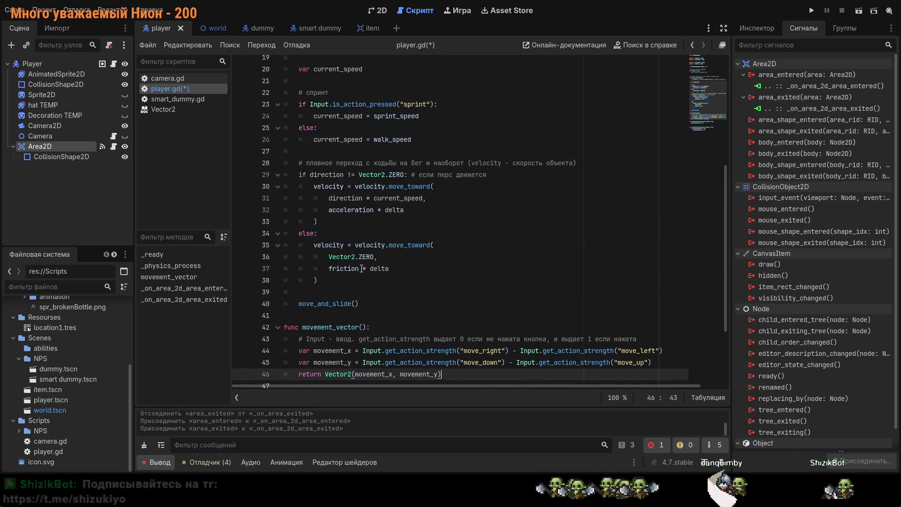
{"action": "scroll", "coordinate": [362, 268], "scroll_direction": "up", "scroll_amount": 1}
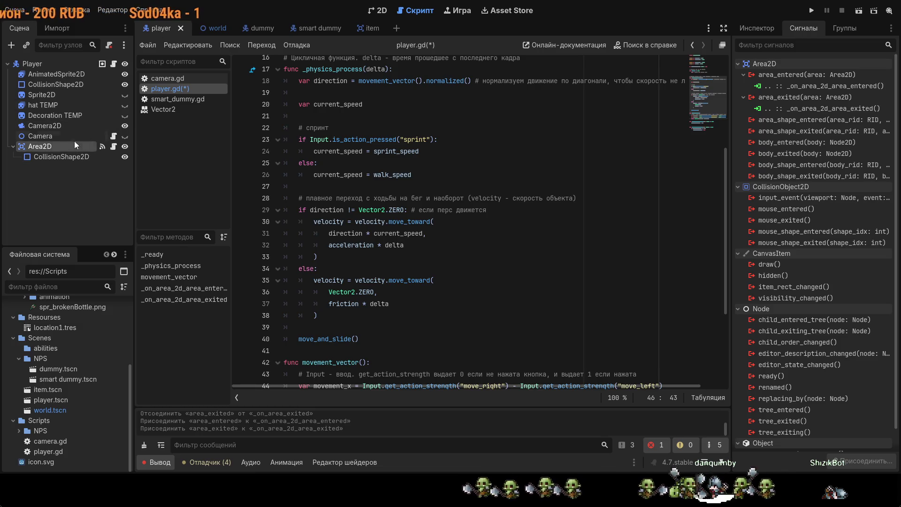
{"action": "left_click", "coordinate": [49, 145]}
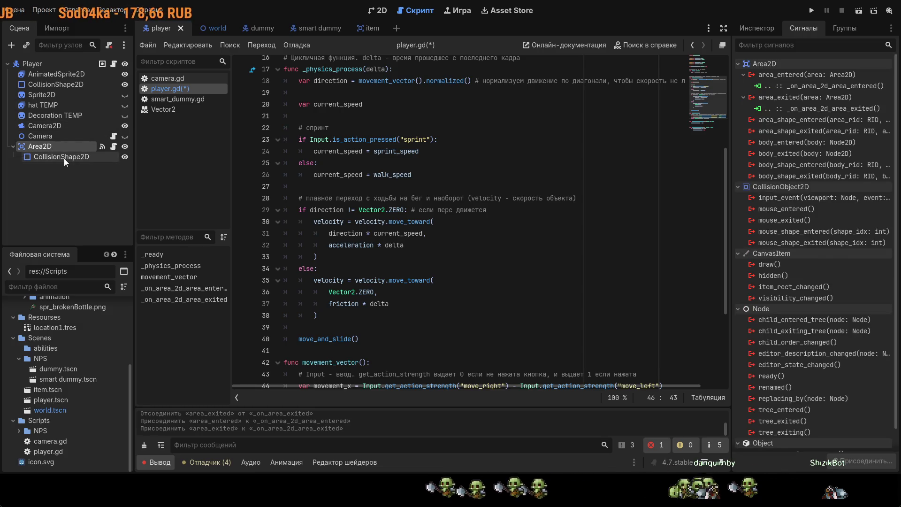
{"action": "left_click", "coordinate": [368, 28]}
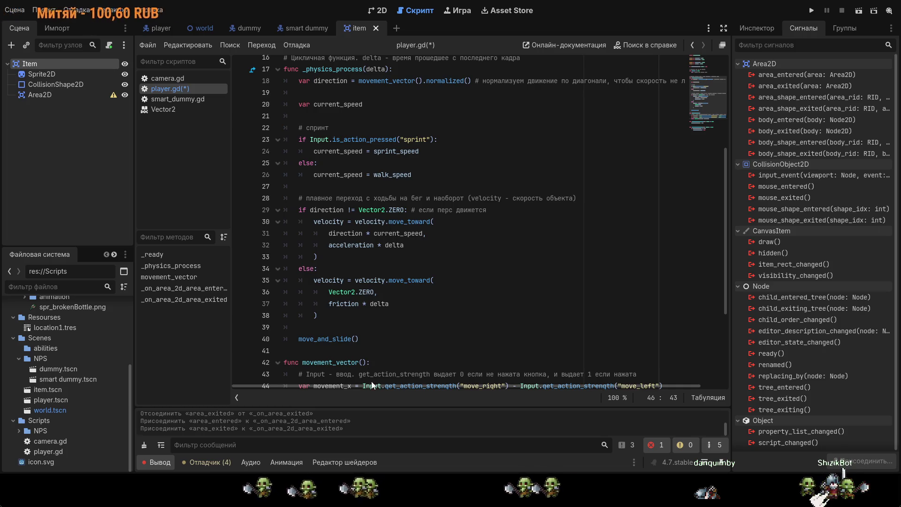
Step: Confirm creating the item.gd script for the Item node
{"action": "key", "text": "Return"}
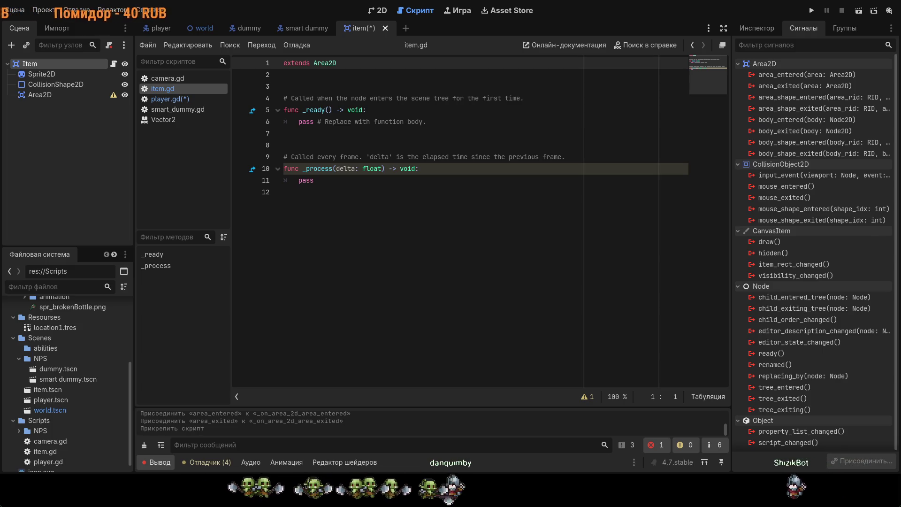
Step: Replace item.gd's template code with interact() calling queue_free(), and view queue_free's documentation
{"action": "left_click", "coordinate": [355, 218]}
{"action": "mouse_move", "coordinate": [302, 179]}
{"action": "left_mouse_down"}
{"action": "mouse_move", "coordinate": [282, 157]}
{"action": "mouse_move", "coordinate": [267, 92]}
{"action": "left_mouse_up"}
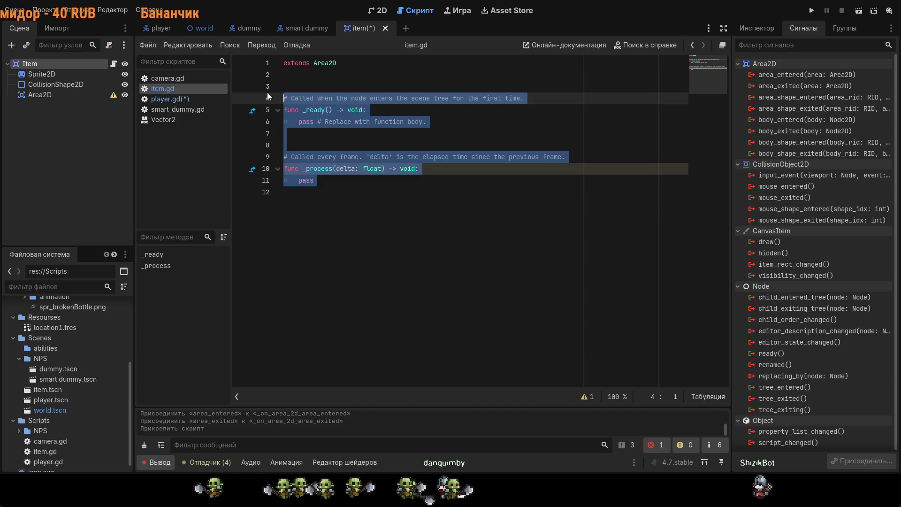
{"action": "key", "text": "BackSpace"}
{"action": "key", "text": "BackSpace"}
{"action": "key", "text": "Return"}
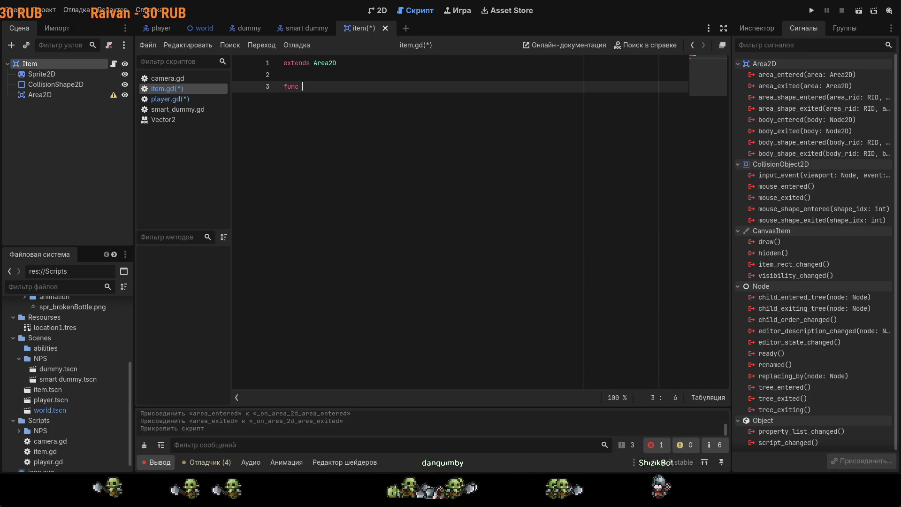
{"action": "type", "text": "inte"}
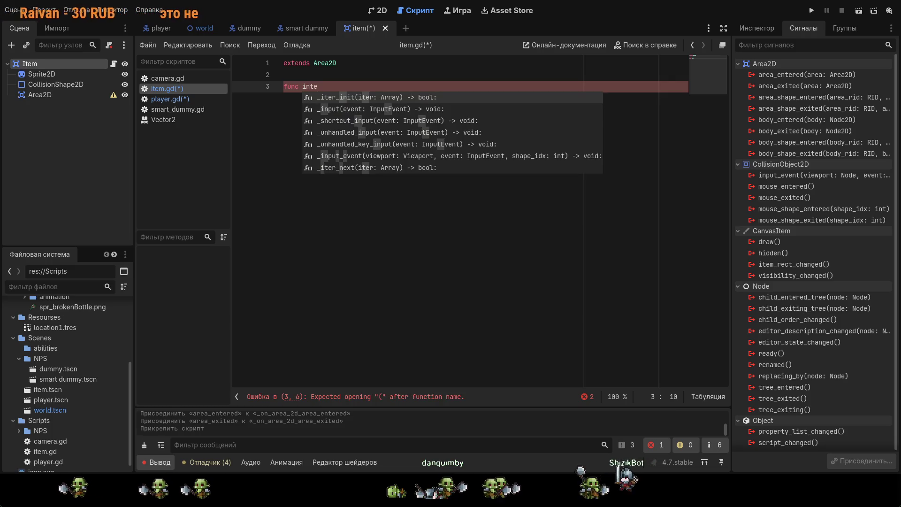
{"action": "type", "text": "ract()"}
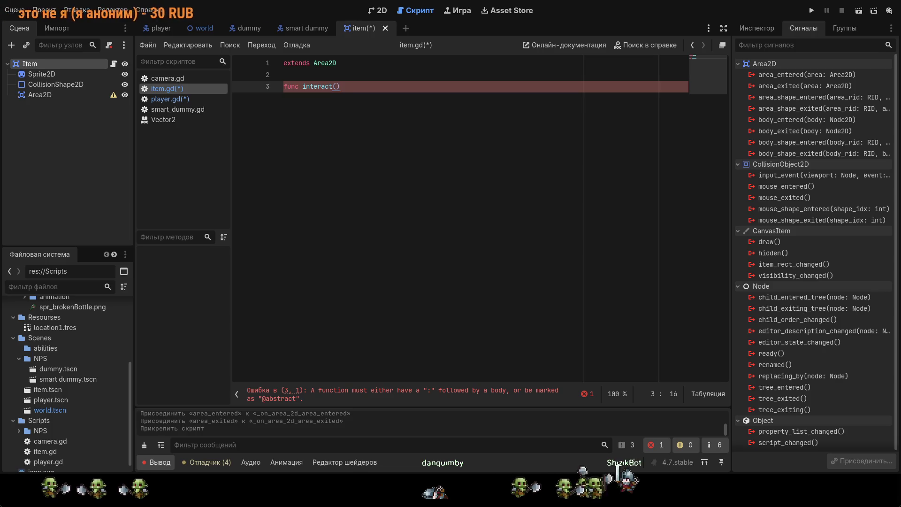
{"action": "type", "text": ":"}
{"action": "key", "text": "Return"}
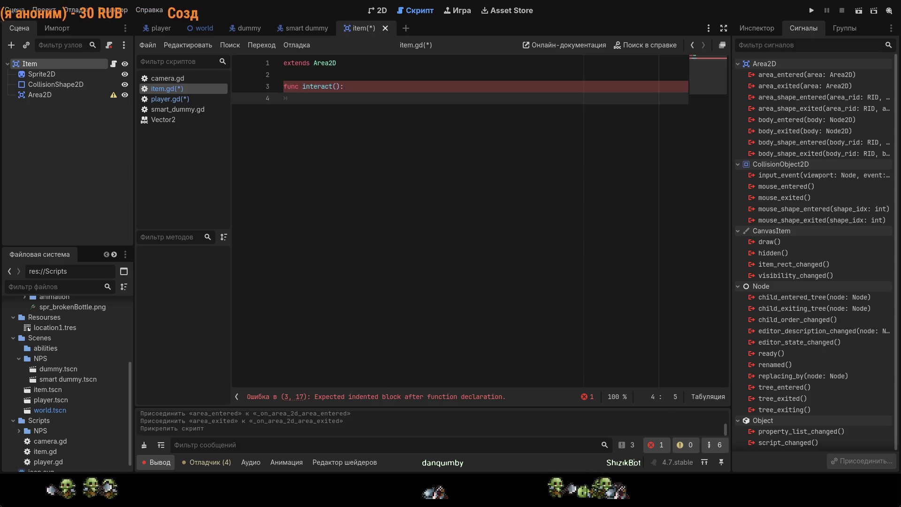
{"action": "type", "text": "q"}
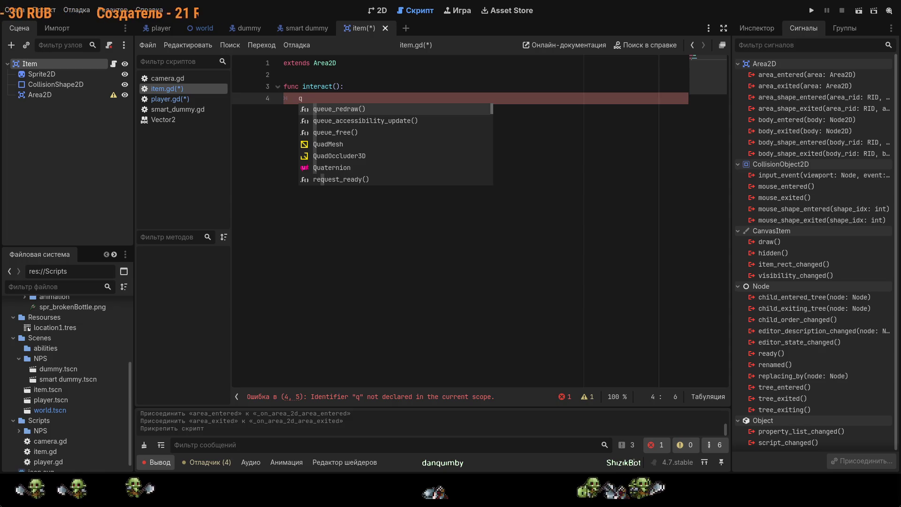
{"action": "key", "text": "Down"}
{"action": "key", "text": "Down"}
{"action": "key", "text": "Return"}
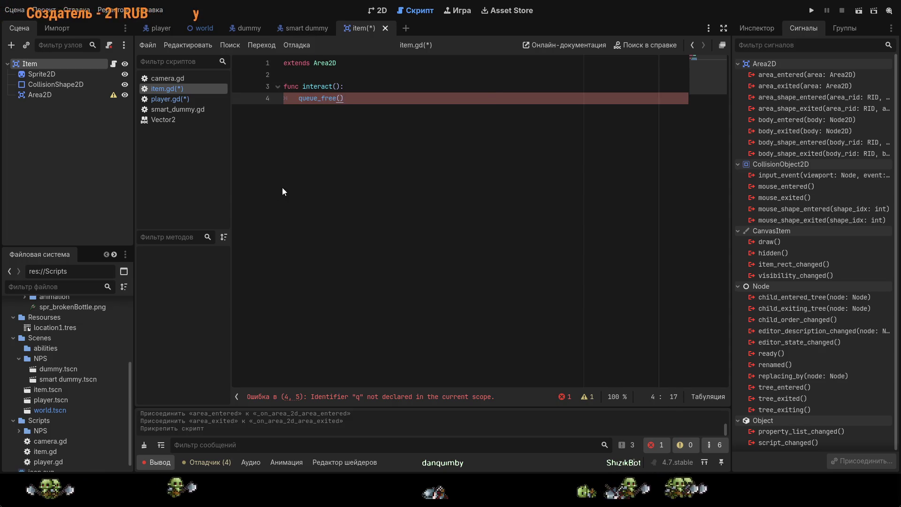
{"action": "left_click", "coordinate": [326, 104], "text": "ctrl"}
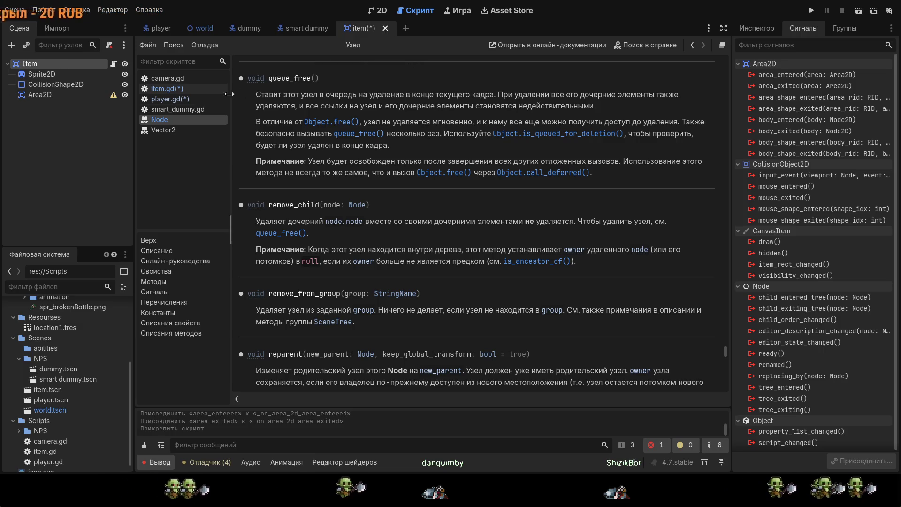
Step: Save item.gd and switch back to player.gd in the script editor
{"action": "left_click", "coordinate": [187, 91]}
{"action": "key", "text": "ctrl+s"}
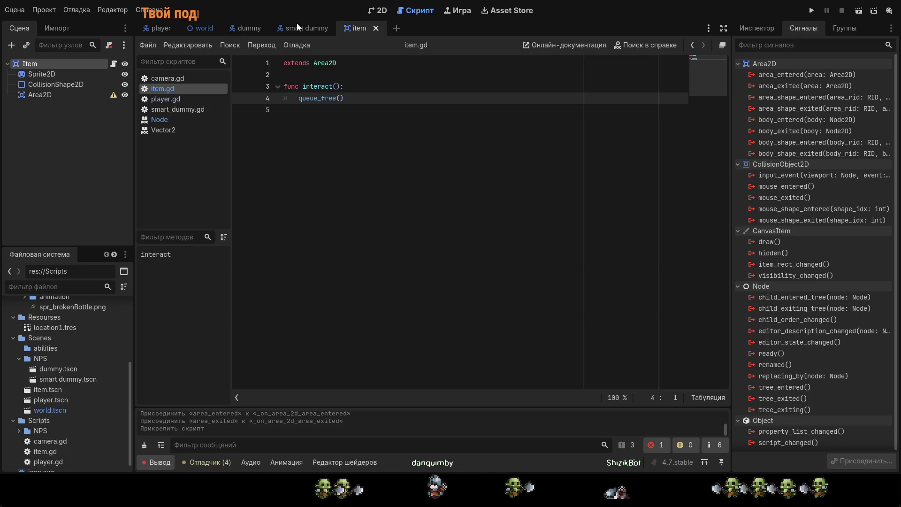
{"action": "left_click", "coordinate": [182, 100]}
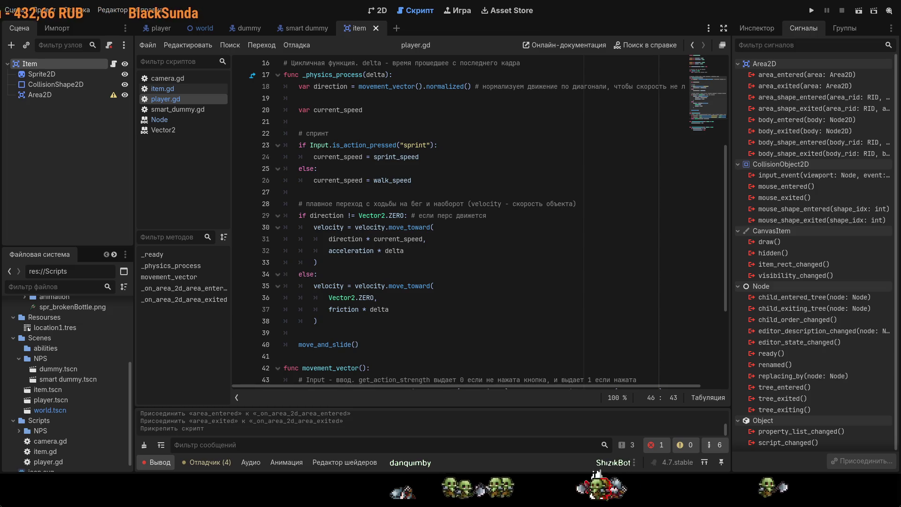
Step: Before move_and_slide(), add an 'if Input.is_action_pressed("interact"):' check adapted from the sprint check
{"action": "scroll", "coordinate": [356, 70], "scroll_direction": "up", "scroll_amount": 1}
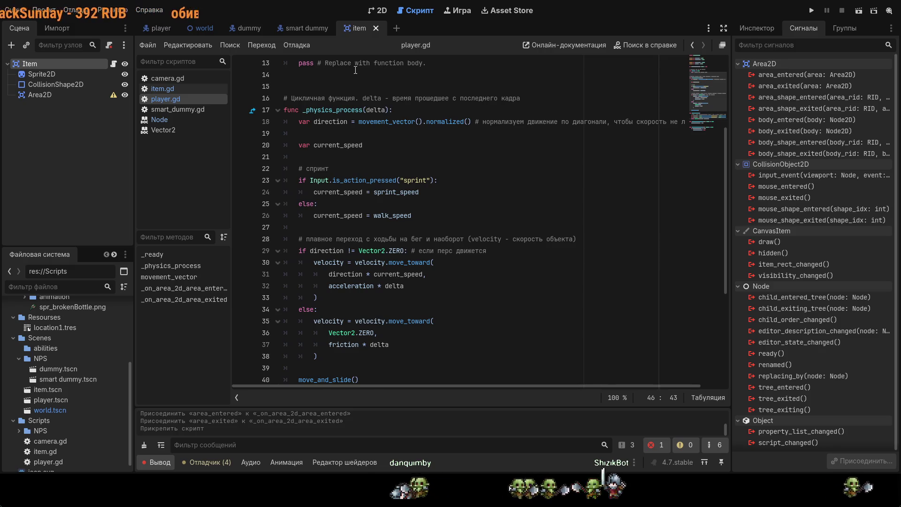
{"action": "scroll", "coordinate": [383, 167], "scroll_direction": "down", "scroll_amount": 2}
{"action": "left_click", "coordinate": [352, 290]}
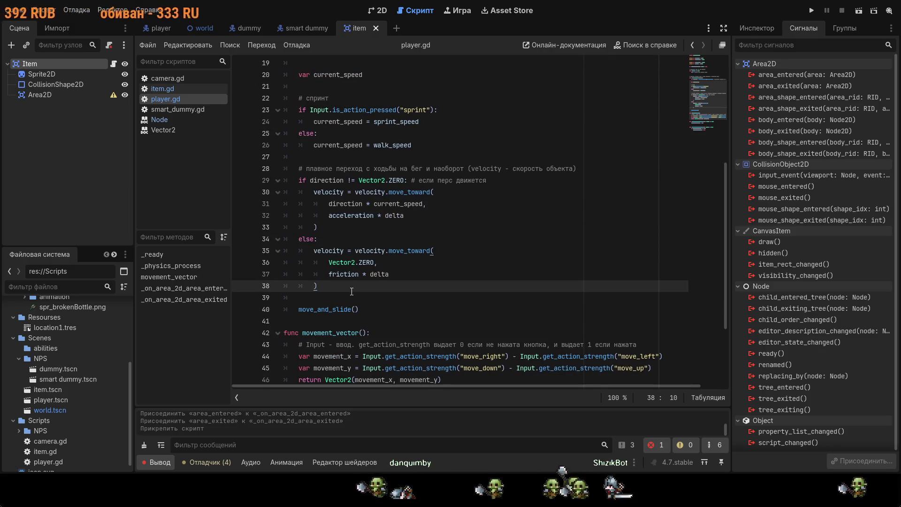
{"action": "key", "text": "Return"}
{"action": "key", "text": "Return"}
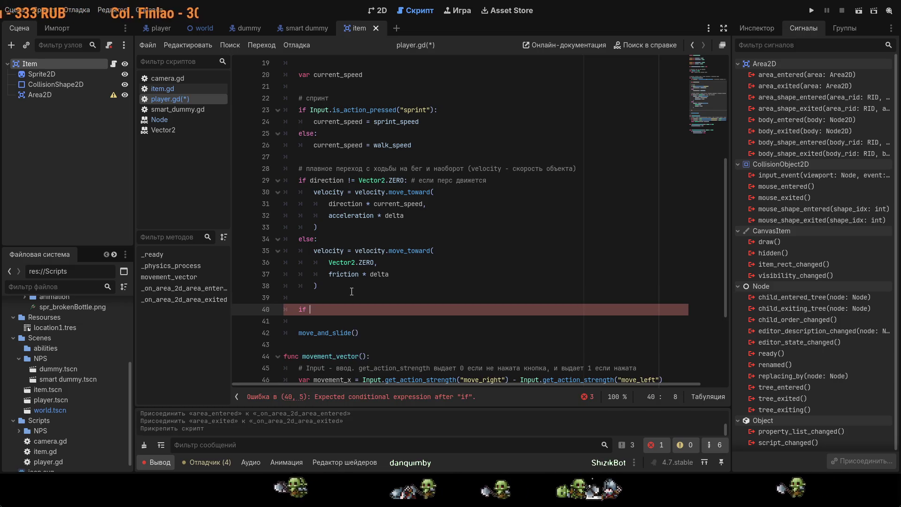
{"action": "type", "text": "if"}
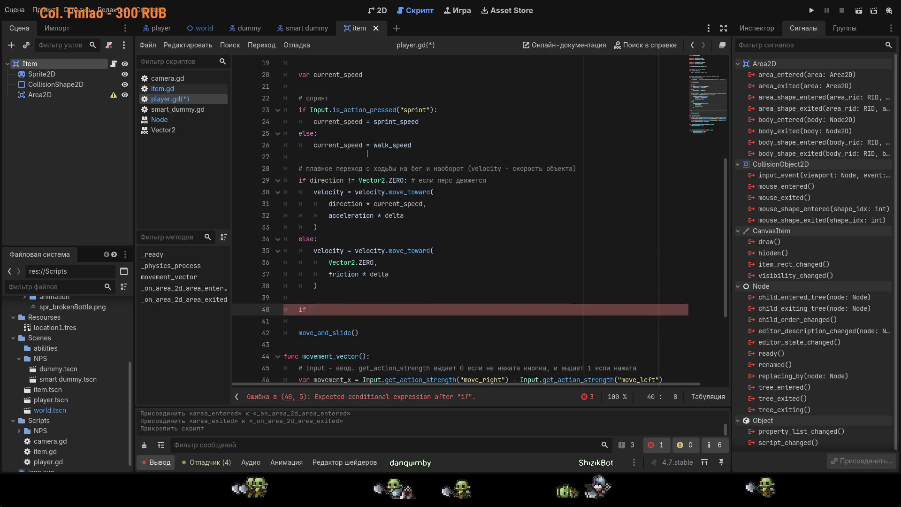
{"action": "left_click_drag", "start_coordinate": [432, 110], "coordinate": [311, 110]}
{"action": "key", "text": "ctrl+c"}
{"action": "left_click", "coordinate": [308, 310]}
{"action": "key", "text": "ctrl+v"}
{"action": "key", "text": "Left"}
{"action": "key", "text": "Left"}
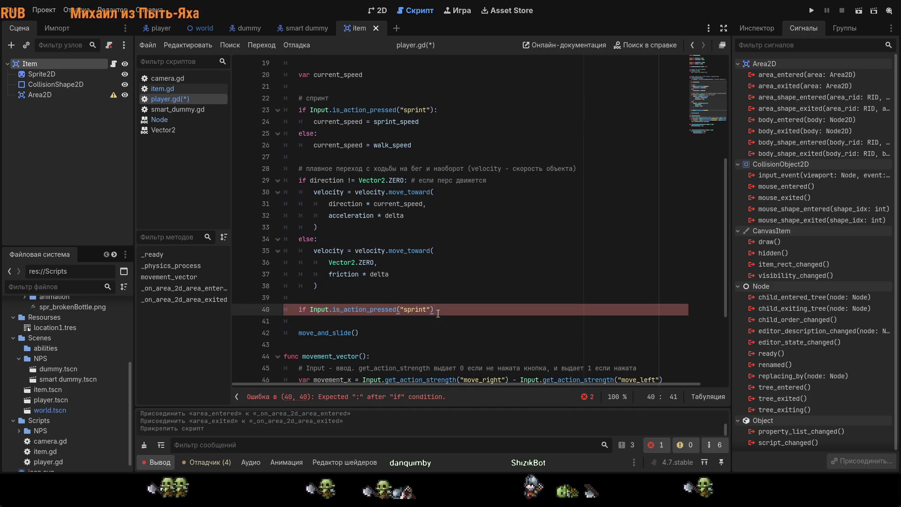
{"action": "key", "text": "BackSpace"}
{"action": "key", "text": "BackSpace"}
{"action": "key", "text": "BackSpace"}
{"action": "type", "text": "int"}
{"action": "key", "text": "Return"}
{"action": "left_click", "coordinate": [478, 310]}
{"action": "type", "text": ":"}
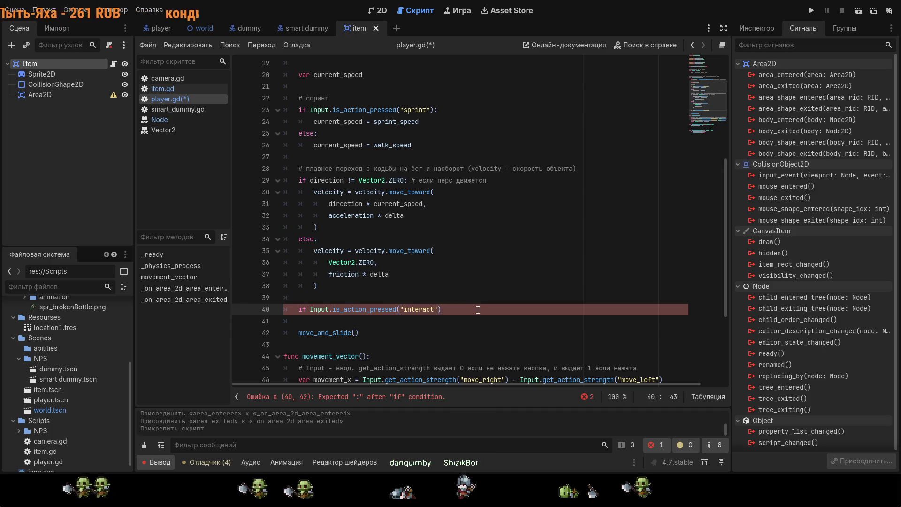
{"action": "key", "text": "Return"}
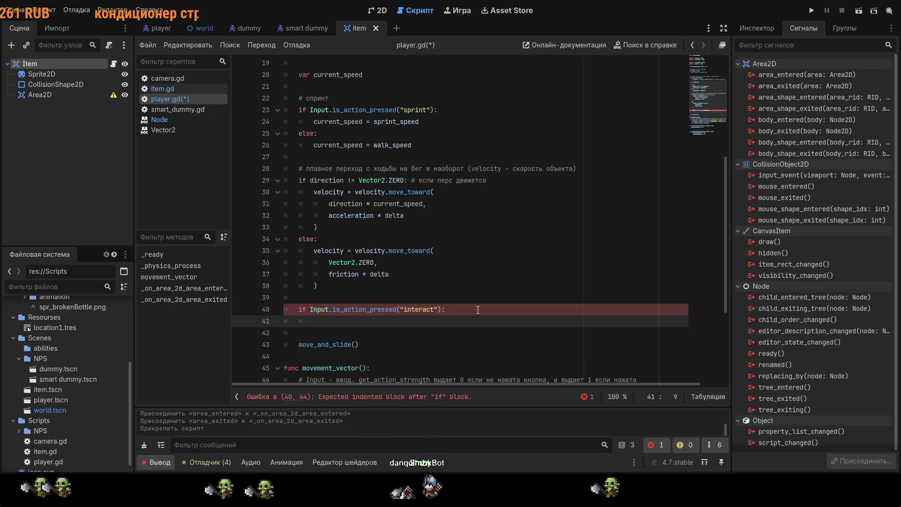
Step: Begin a nested 'if current_interaction != null' condition inside the interact check
{"action": "scroll", "coordinate": [478, 310], "scroll_direction": "up", "scroll_amount": 2}
{"action": "scroll", "coordinate": [498, 306], "scroll_direction": "down", "scroll_amount": 5}
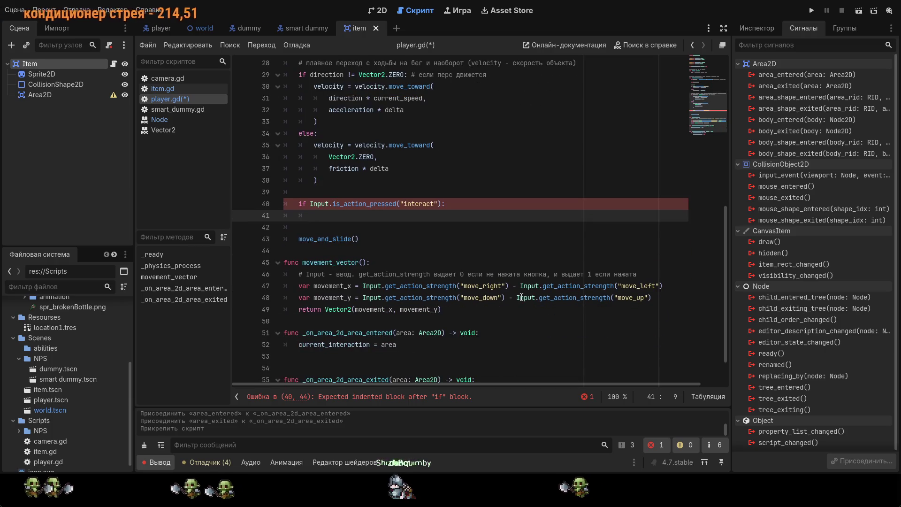
{"action": "type", "text": "if c"}
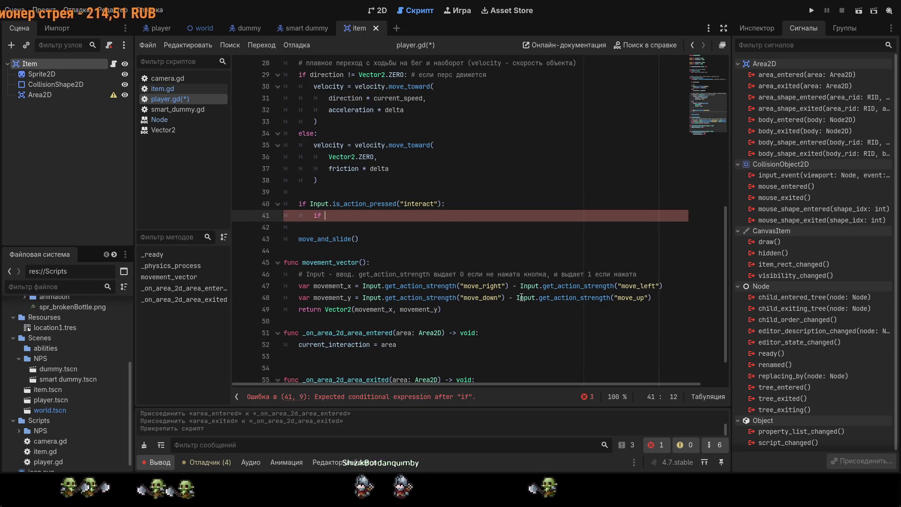
{"action": "key", "text": "Return"}
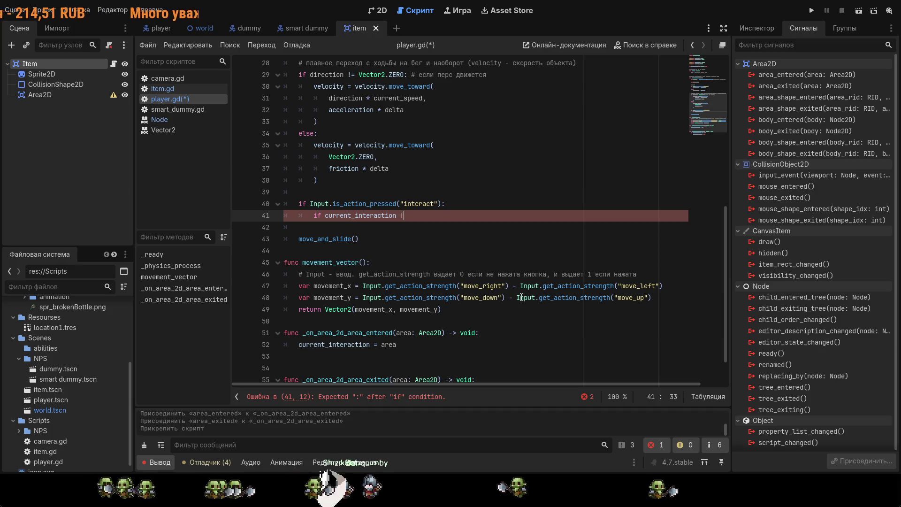
{"action": "type", "text": "= null"}
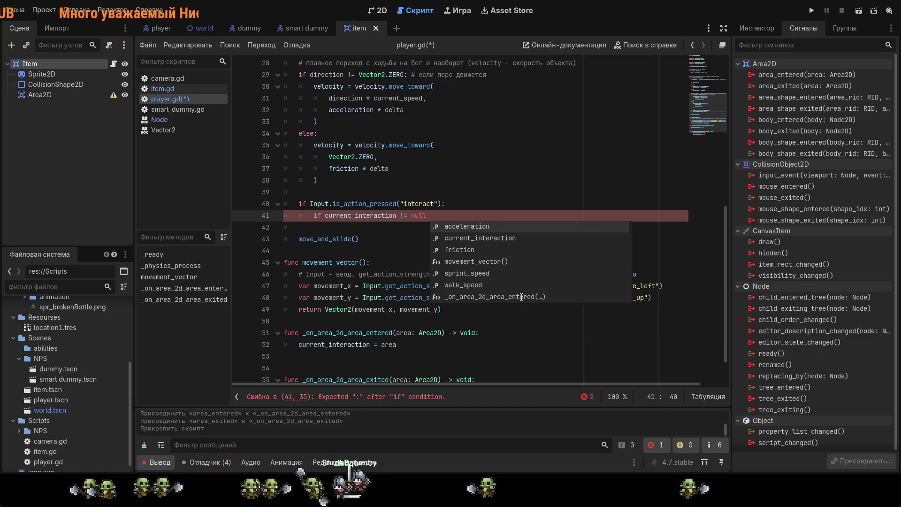